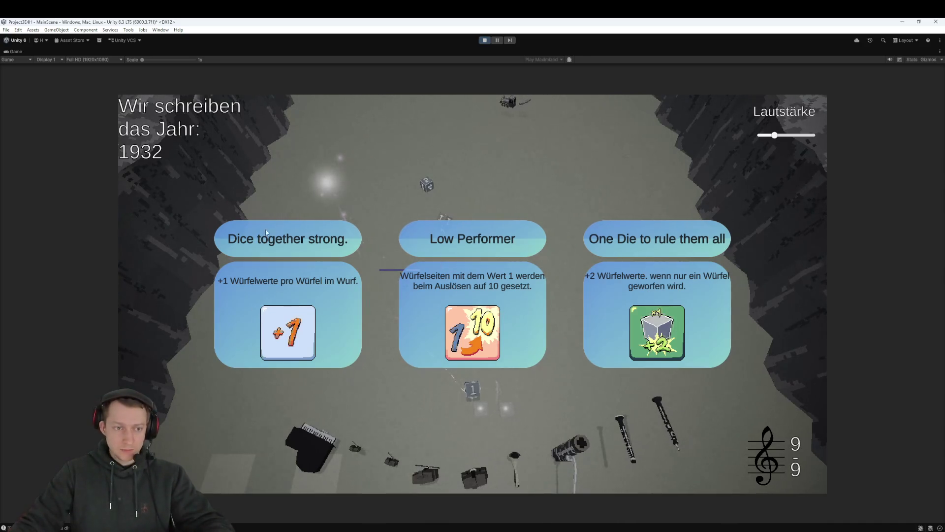
Exit Play mode and select the PerkButton, PerkManager and PerkScriptable scripts in the Perks folder
{"action": "left_click", "coordinate": [485, 40]}
{"action": "left_click", "coordinate": [288, 373]}
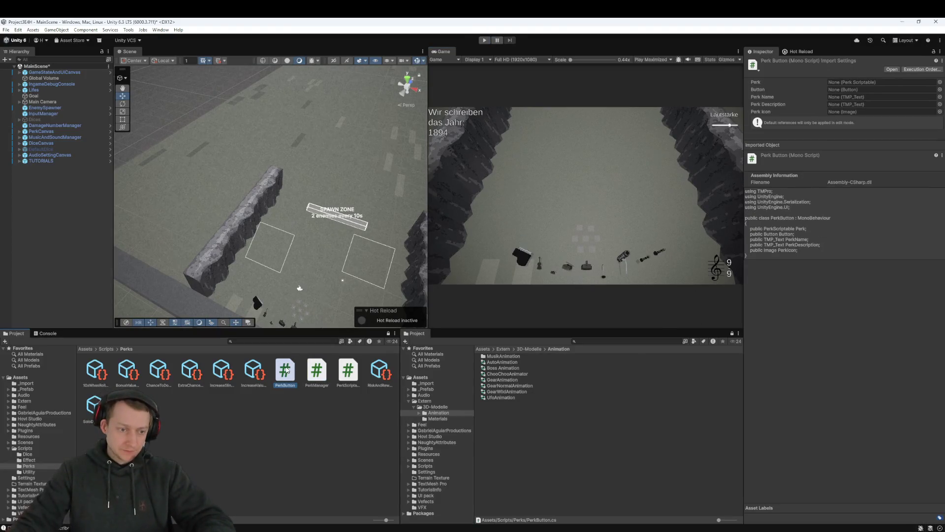
{"action": "left_click", "coordinate": [346, 375], "text": "shift"}
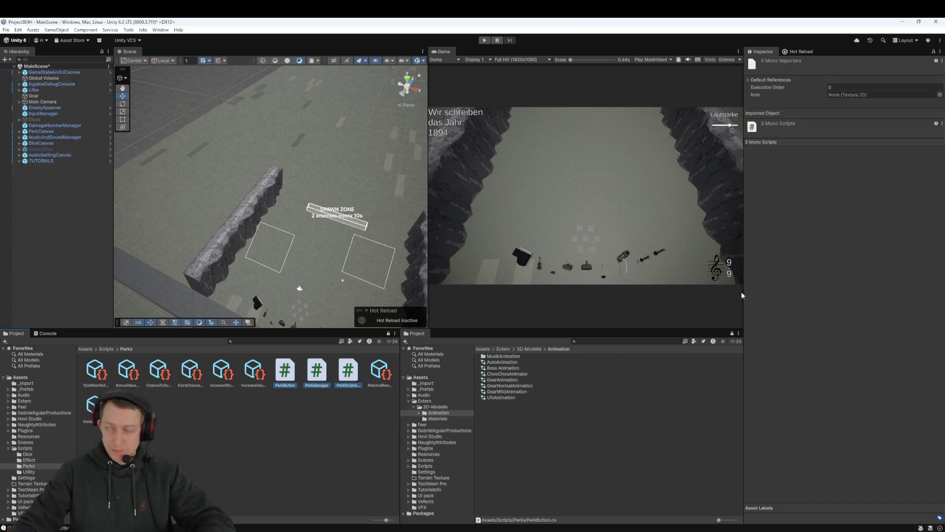
{"action": "left_click", "coordinate": [643, 412]}
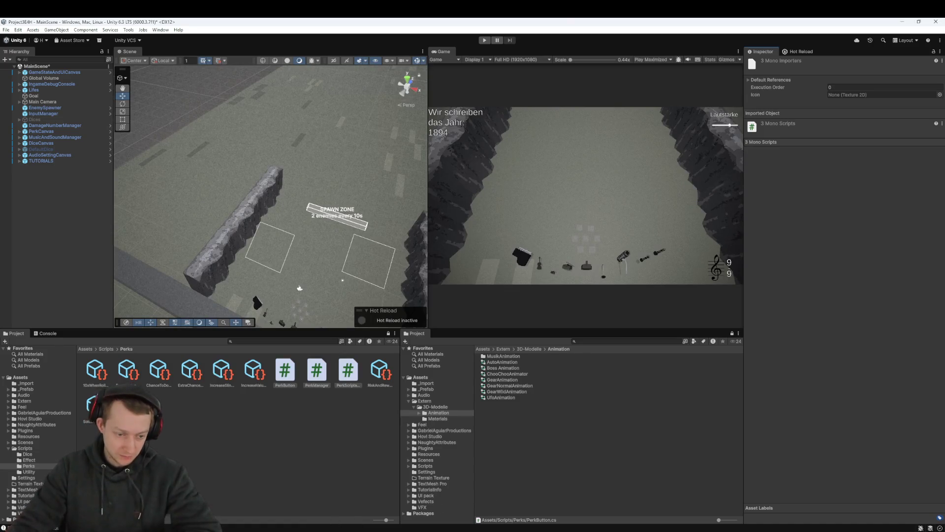
Fetch and pull origin/main in Fork, which is already up to date, then return to Unity
{"action": "key", "text": "alt+Tab"}
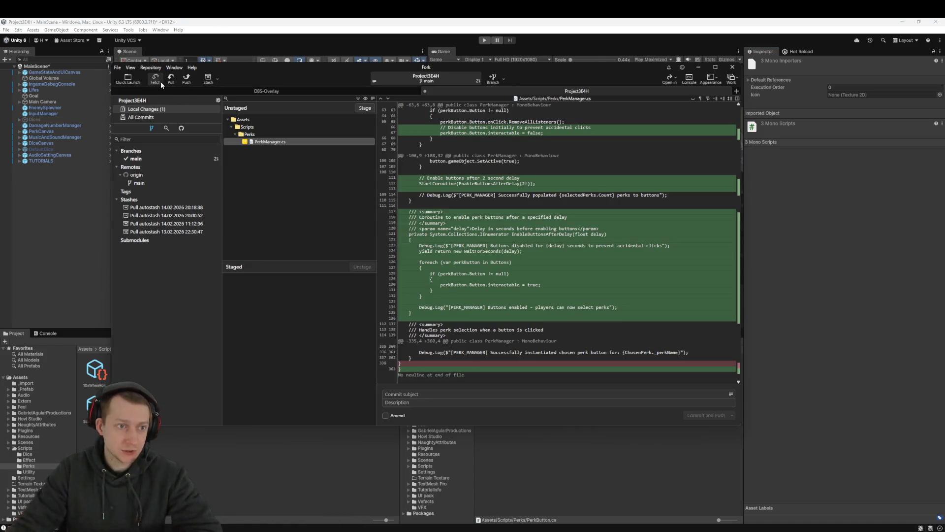
{"action": "left_click", "coordinate": [156, 79]}
{"action": "left_click", "coordinate": [483, 259]}
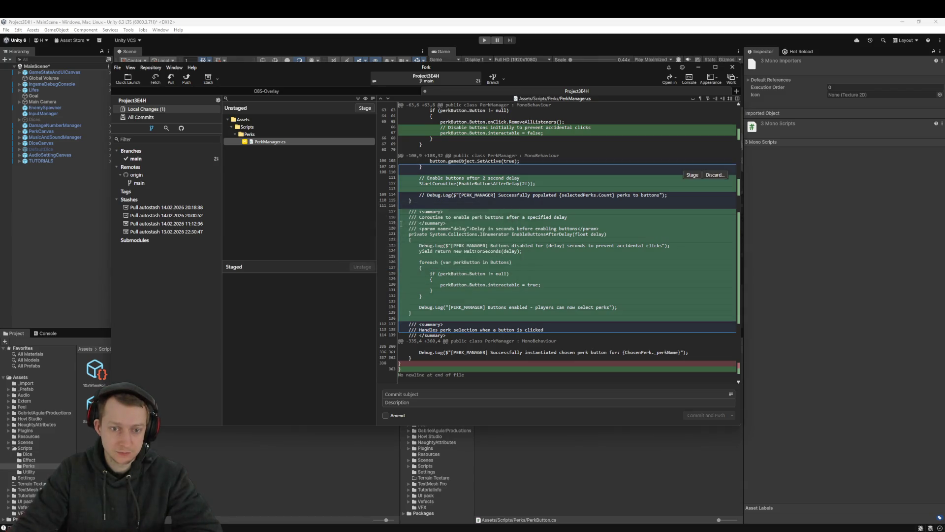
{"action": "left_click", "coordinate": [175, 78]}
{"action": "left_click", "coordinate": [485, 274]}
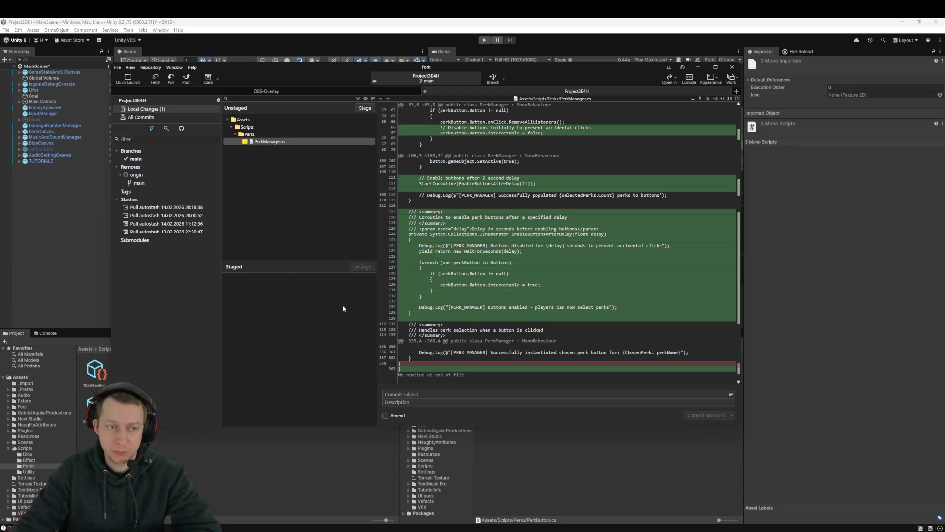
{"action": "left_click", "coordinate": [247, 28]}
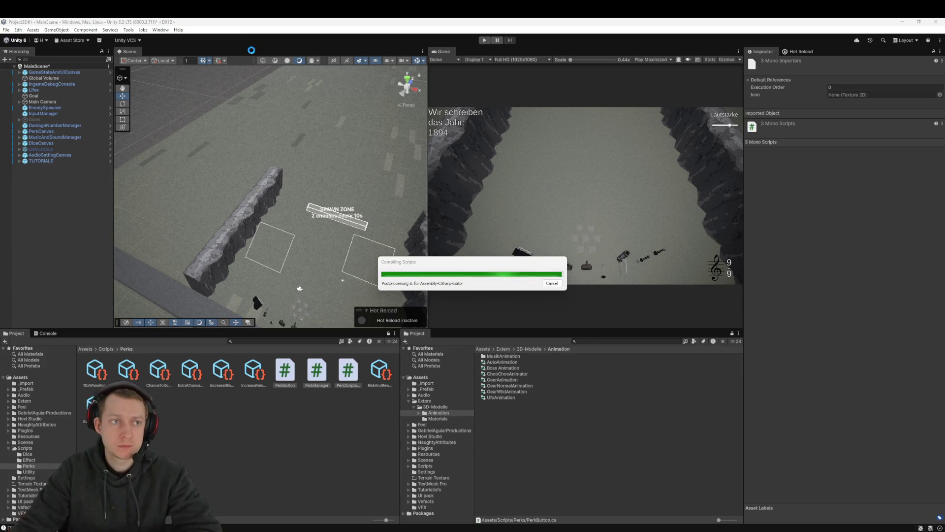
Reload the scene modified on disk and start Hot Reload from its panel
{"action": "left_click", "coordinate": [495, 293]}
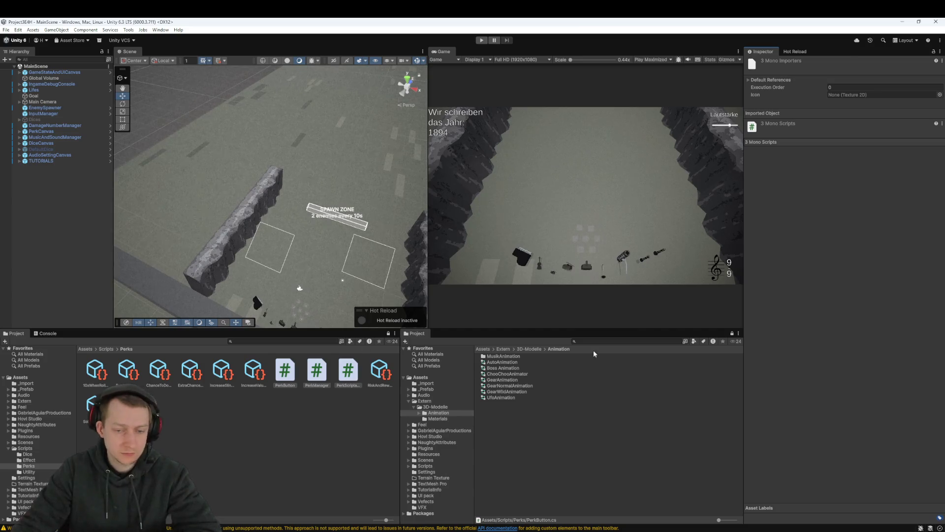
{"action": "left_click", "coordinate": [795, 51]}
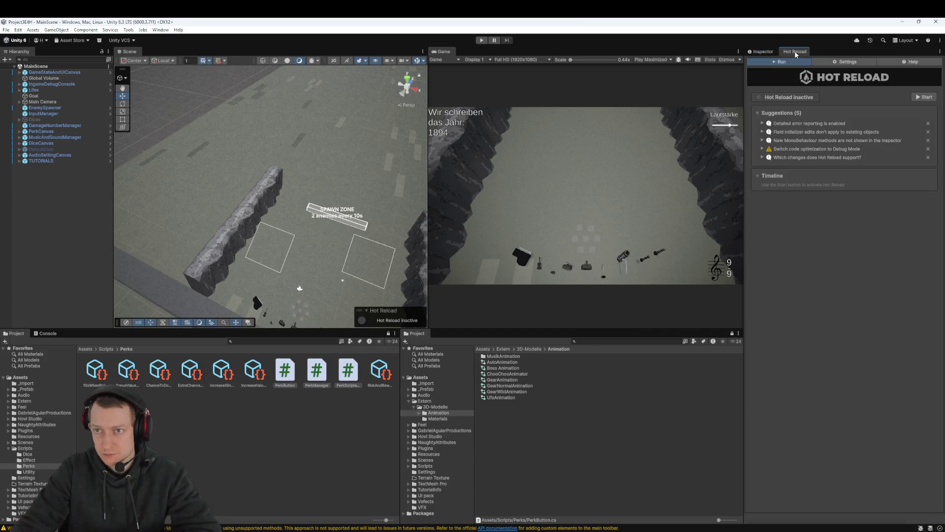
{"action": "left_click", "coordinate": [925, 98]}
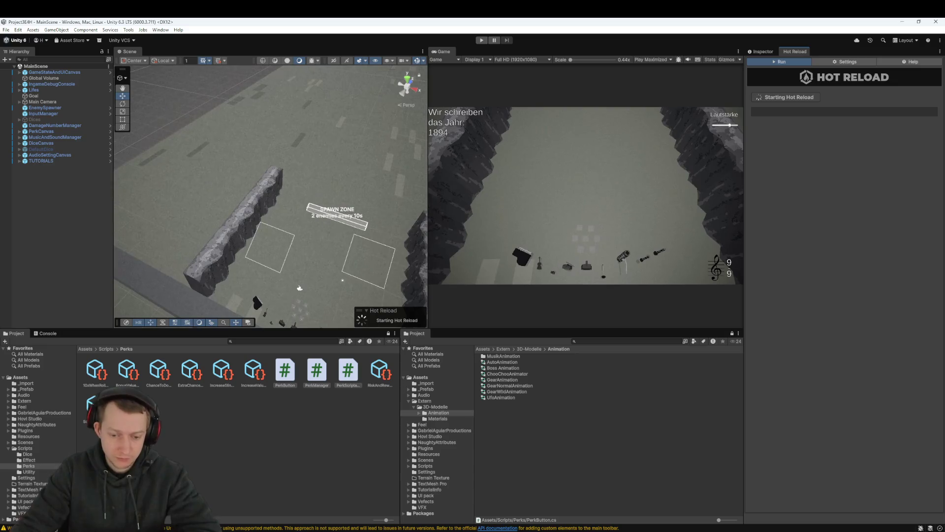
{"action": "key", "text": "alt+Tab"}
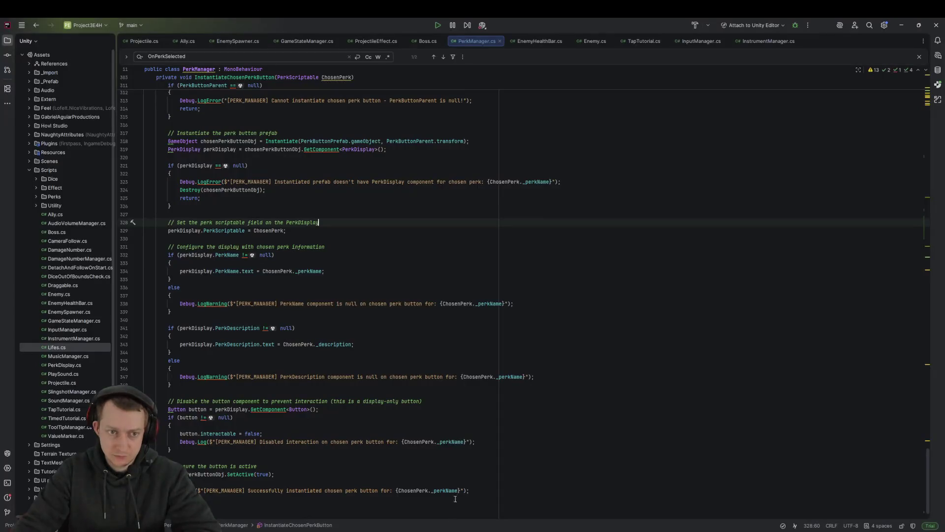
Glance at the perk button code in PerkManager.cs in Rider, then go back to Unity
{"action": "key", "text": "Down"}
{"action": "key", "text": "alt+Tab"}
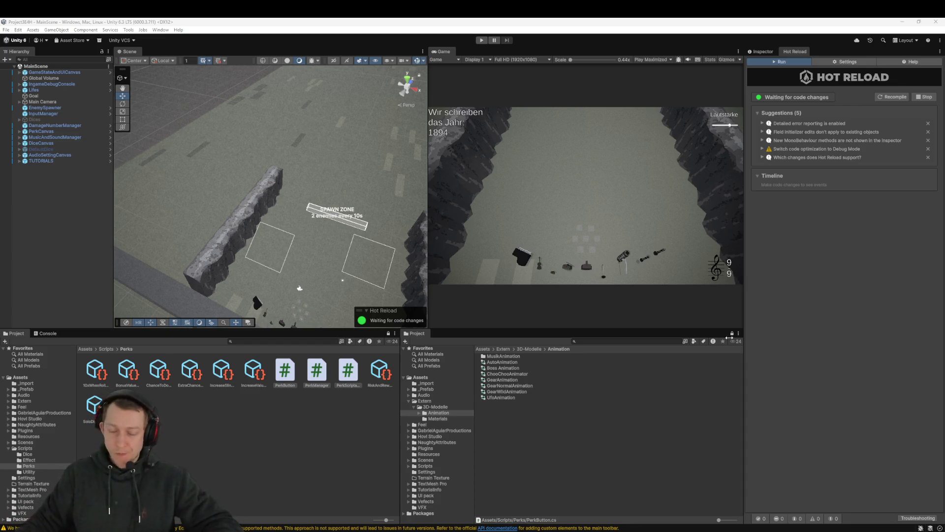
Open PerkScriptable.cs, PerkManager.cs and PerkButton.cs in Rider from Unity's Perks folder
{"action": "left_click", "coordinate": [328, 414]}
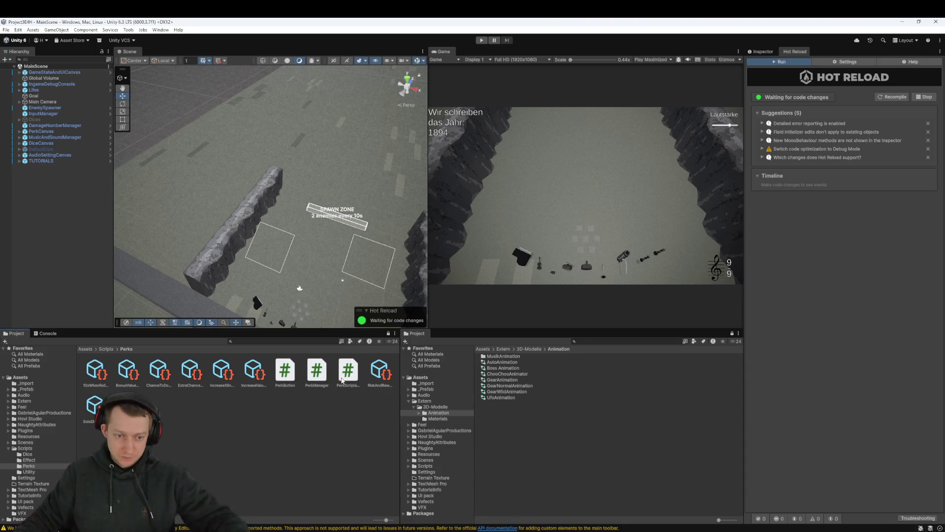
{"action": "double_click", "coordinate": [344, 375]}
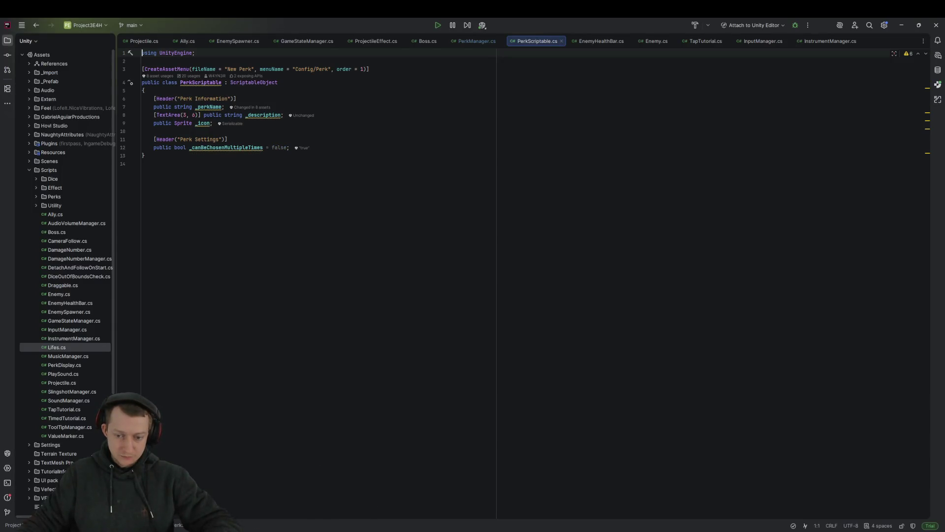
{"action": "key", "text": "alt+Tab"}
{"action": "double_click", "coordinate": [318, 373]}
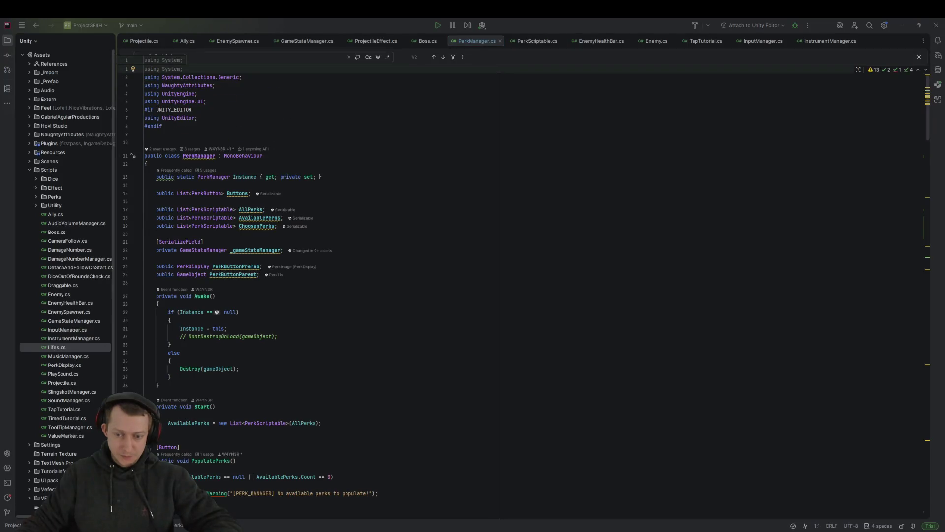
{"action": "key", "text": "alt+Tab"}
{"action": "double_click", "coordinate": [294, 378]}
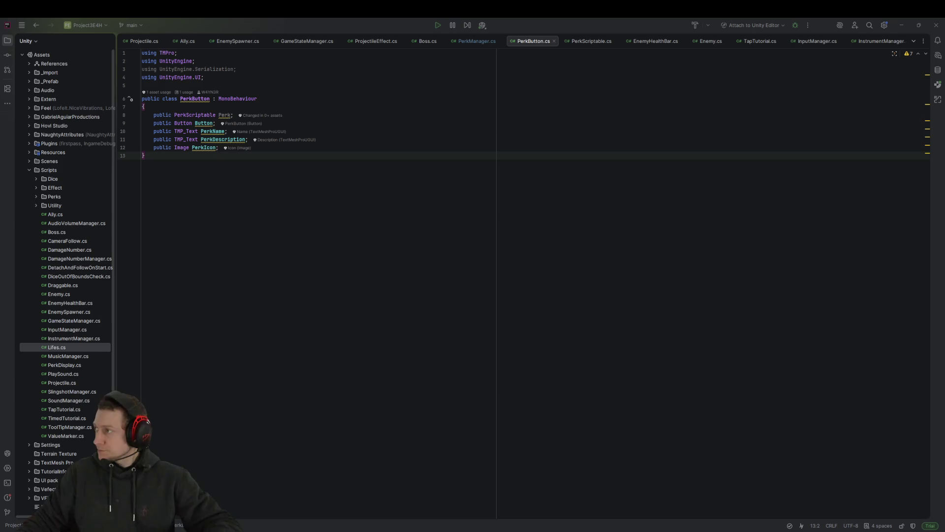
Replace PerkButton.cs with the version adding CountdownText, UpdateCountdown and HideCountdown
{"action": "left_click", "coordinate": [477, 42]}
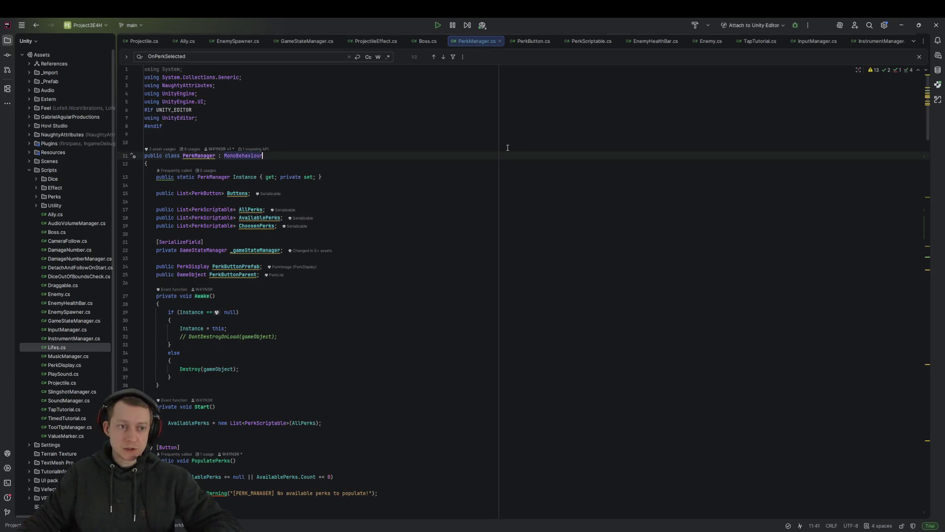
{"action": "scroll", "coordinate": [507, 147], "scroll_direction": "down", "scroll_amount": 20}
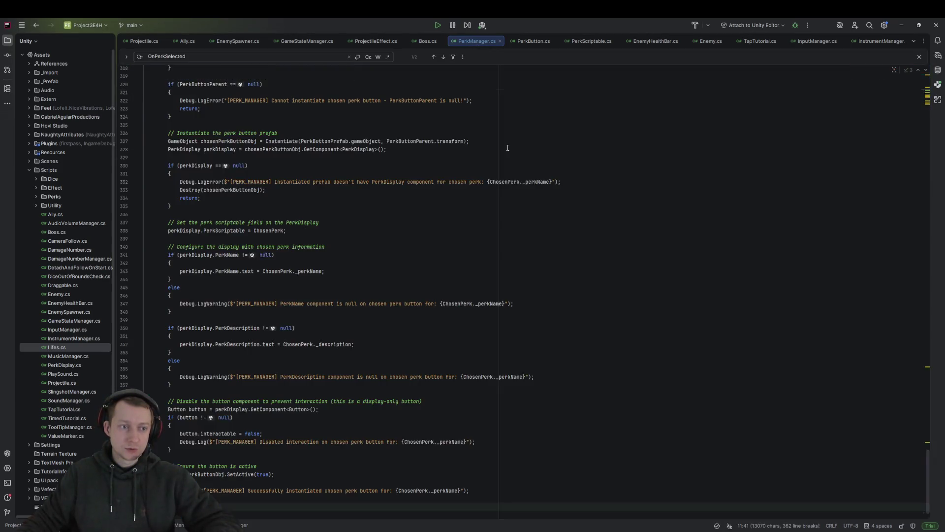
{"action": "left_click", "coordinate": [527, 41]}
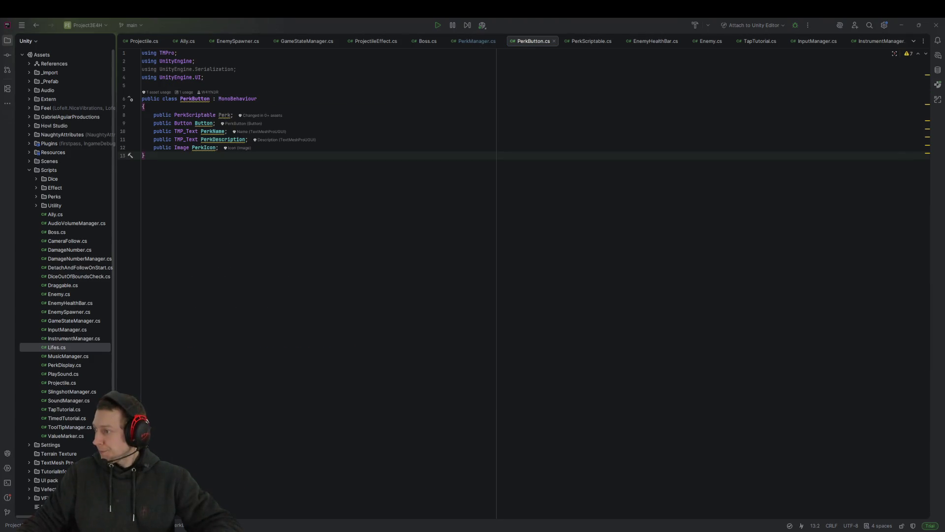
{"action": "key", "text": "ctrl+a"}
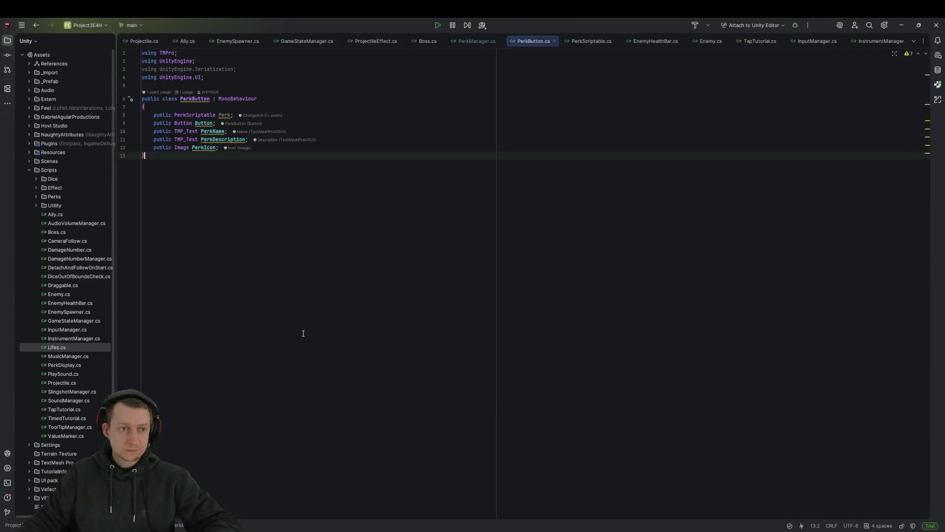
{"action": "type", "text": "using TMPro; using UnityEngine; using UnityEngine.Serialization; using UnityEngine.UI;  public class PerkButton : MonoBehaviour {     public PerkScriptable Perk;     public Button Button;     public TMP_Text PerkName;     public TMP_Text PerkDescription;     public Image PerkIcon;      [Header(\"Optional Countdown Display\")]     [Tooltip(\"Optional text element to show countdown timer. Leave empty if not needed.\")]     public TMP_Text CountdownText;      /// <summary>     /// Updates the countdown display if CountdownText is assigned     /// </summary>     /// <param name=\"remainingTime\">Time remaining in seconds</param>     public void UpdateCountdown(float remainingTime)     {         if (CountdownText != null)         {             if (remainingTime > 0)             {                 CountdownText.text = $\"Available in {remainingTime:F1}s\";                 CountdownText.gameObject.SetActive(true);             }             else             {                 CountdownText.gameObject.SetActive(false);             }         }     }      /// <summary>     /// Hides the countdown text     /// </summary>     public void HideCountdown()     {         if (CountdownText != null)         {             CountdownText.gameObject.SetActive(false);         }     } }"}
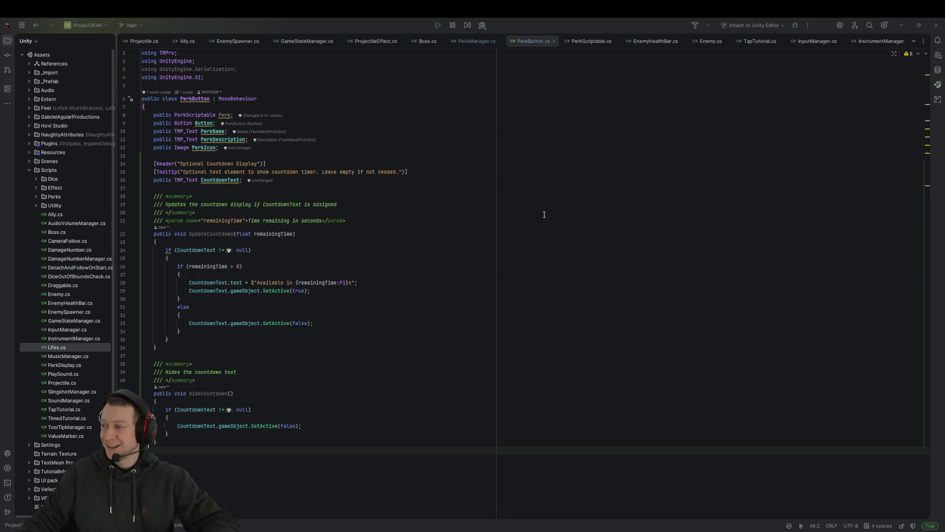
Return to Unity so Hot Reload applies the countdown code, pan to the arena, and enter Play mode
{"action": "left_click", "coordinate": [475, 48]}
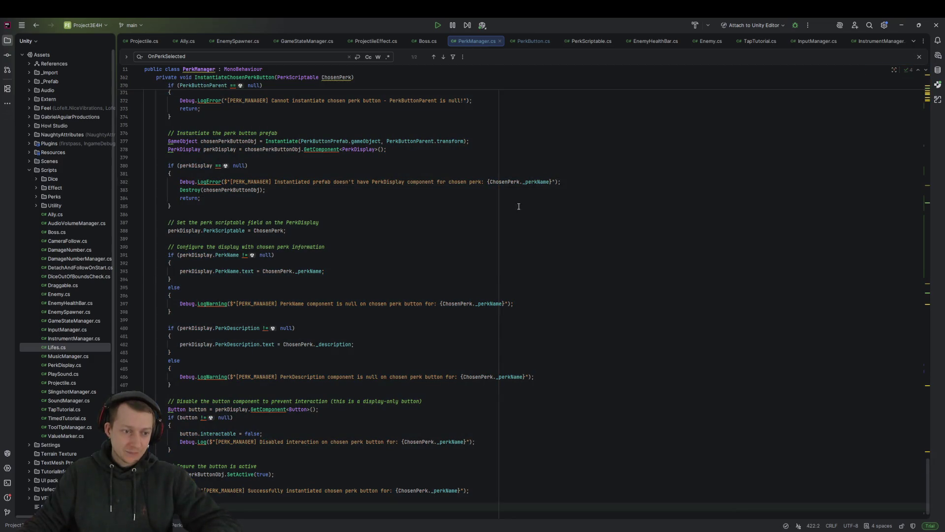
{"action": "left_click", "coordinate": [404, 271]}
{"action": "left_click", "coordinate": [684, 531]}
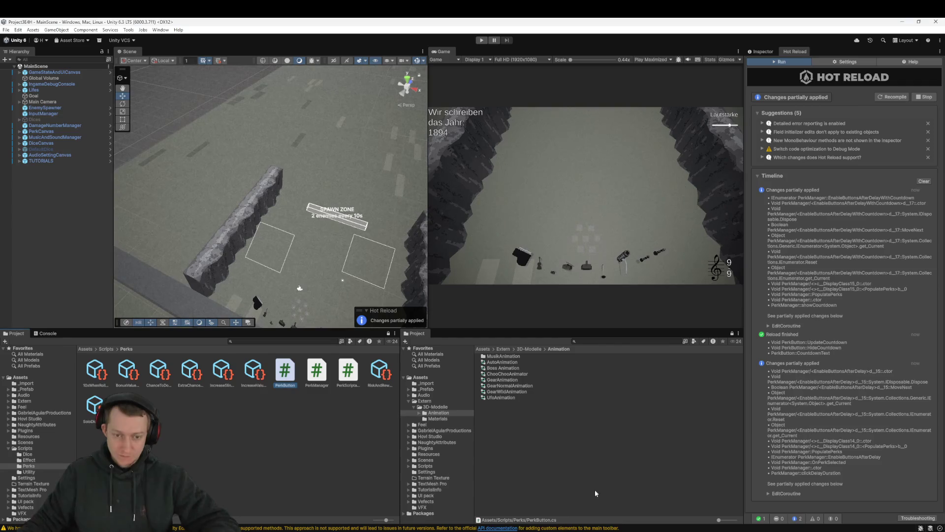
{"action": "left_click", "coordinate": [531, 267]}
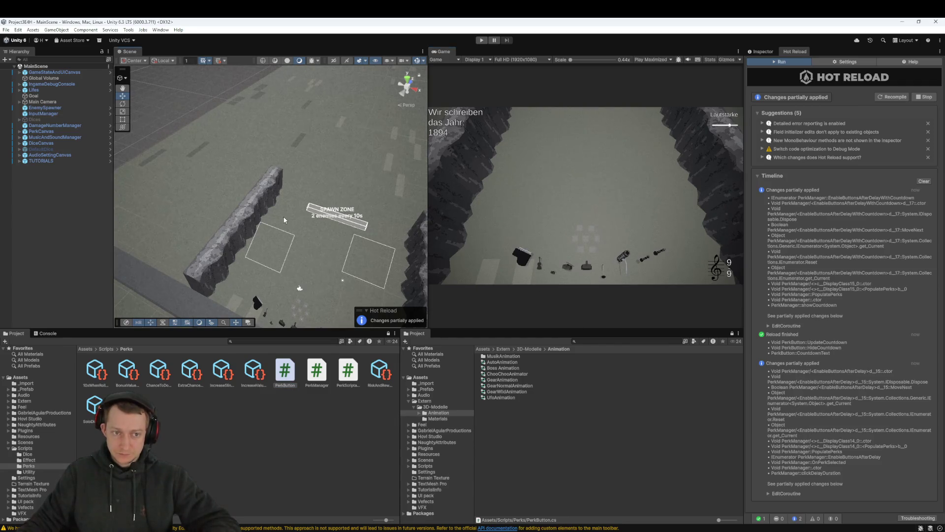
{"action": "left_click_drag", "start_coordinate": [284, 220], "coordinate": [251, 201]}
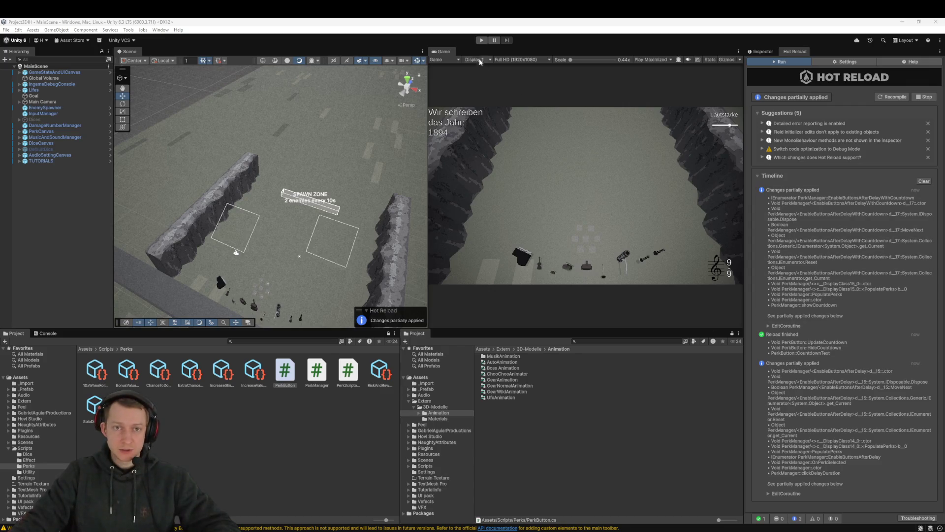
{"action": "left_click", "coordinate": [482, 40]}
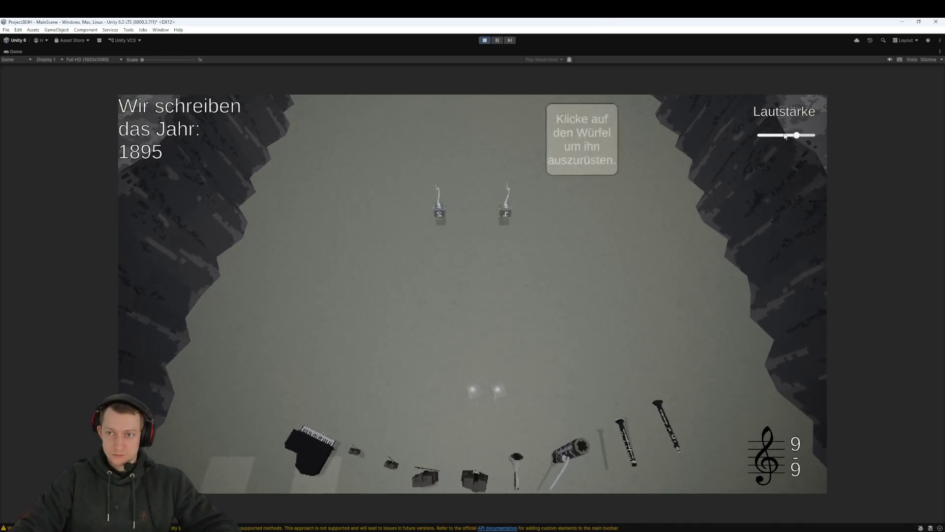
Lower the volume, throw the dice, pause and resume, and stop once the 1932 perk choice appears
{"action": "left_click_drag", "start_coordinate": [786, 136], "coordinate": [771, 135]}
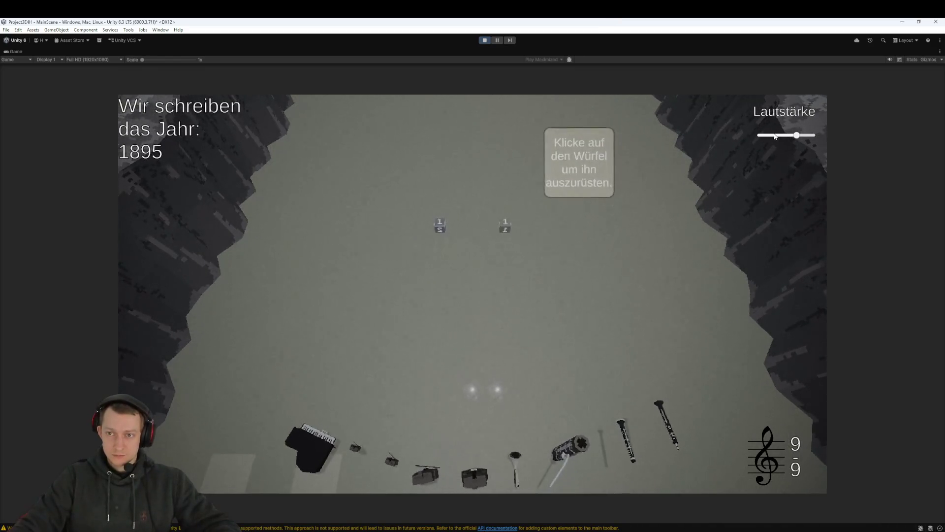
{"action": "left_click", "coordinate": [496, 260]}
{"action": "mouse_move", "coordinate": [452, 266]}
{"action": "left_mouse_down"}
{"action": "mouse_move", "coordinate": [450, 375]}
{"action": "mouse_move", "coordinate": [473, 443]}
{"action": "mouse_move", "coordinate": [476, 510]}
{"action": "left_mouse_up"}
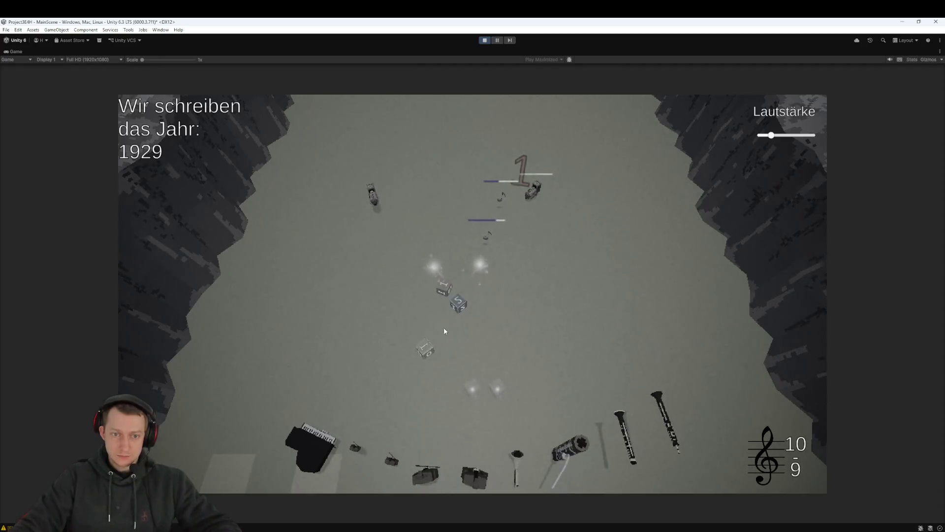
{"action": "left_click", "coordinate": [499, 40]}
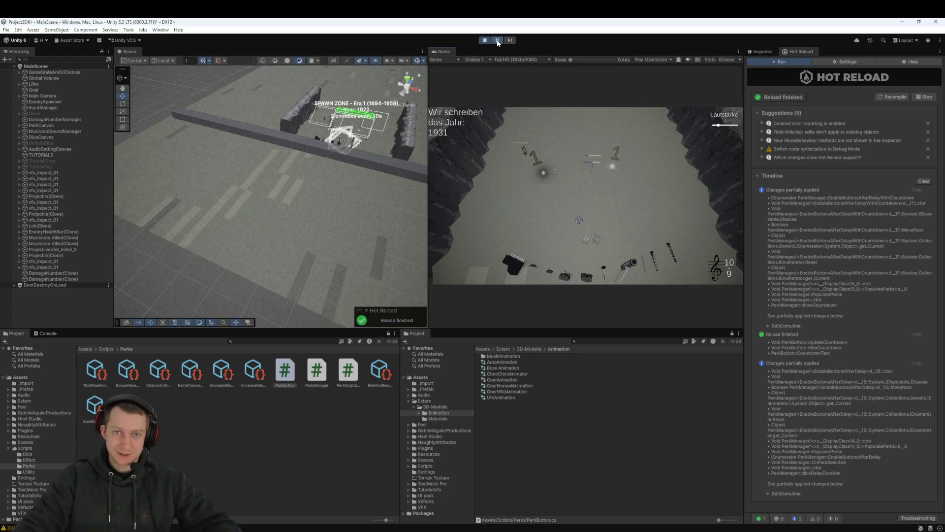
{"action": "left_click", "coordinate": [498, 40]}
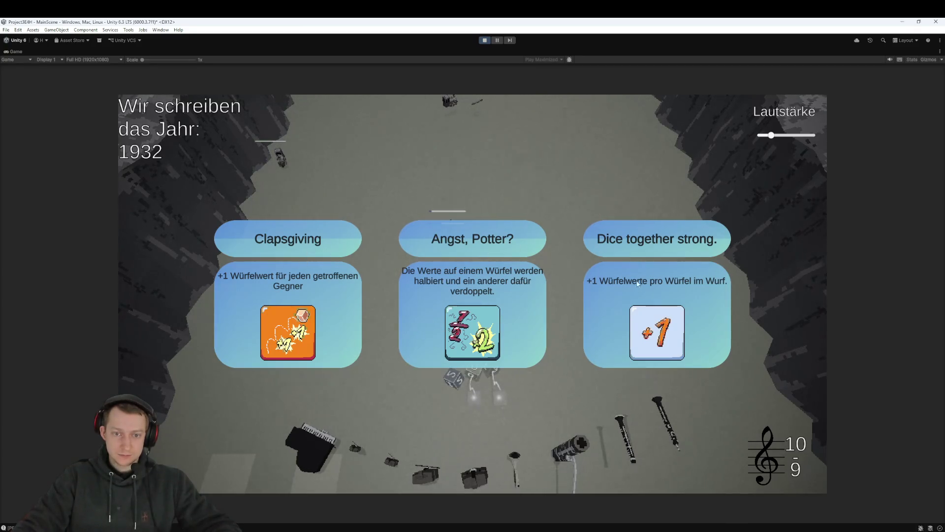
{"action": "left_click", "coordinate": [480, 40]}
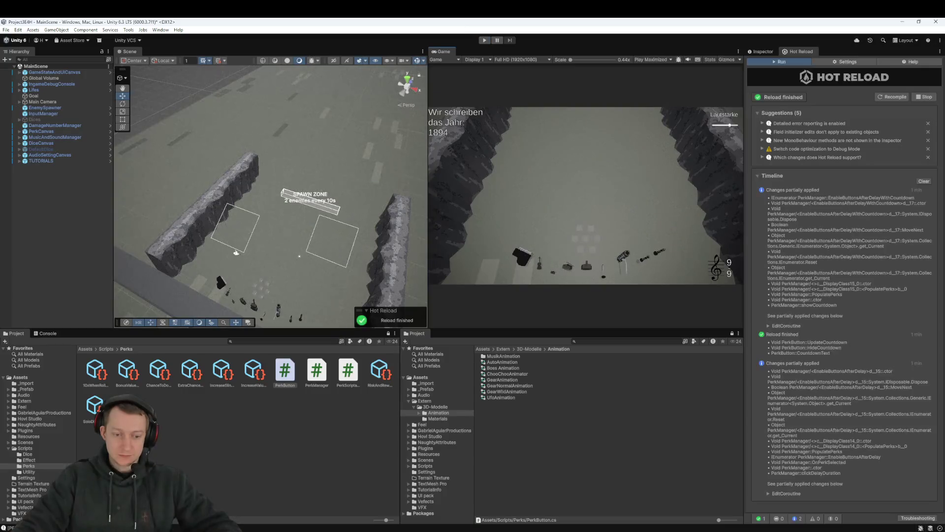
Discard the uncommitted PerkManager.cs and PerkButton.cs changes in Fork, then switch to Rider
{"action": "key", "text": "alt+Tab"}
{"action": "left_click", "coordinate": [286, 148]}
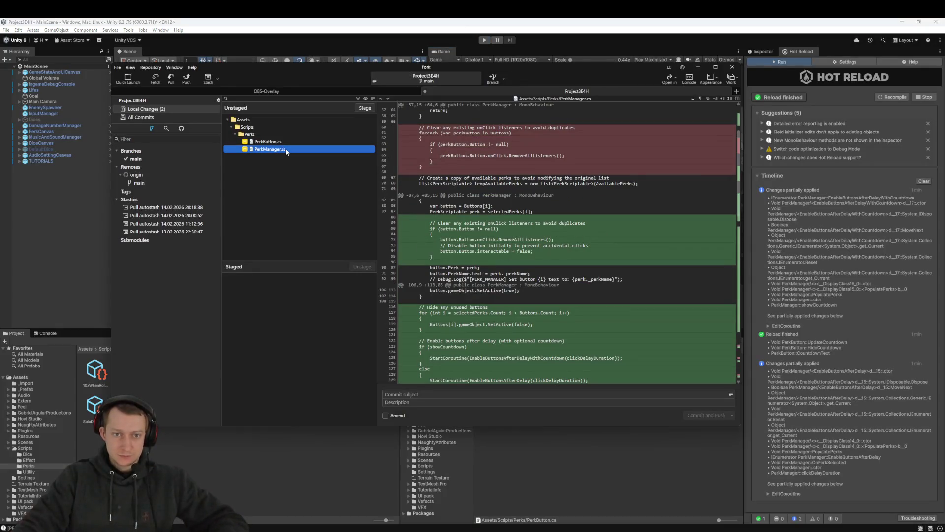
{"action": "left_click", "coordinate": [284, 144]}
{"action": "key", "text": "ctrl+a"}
{"action": "right_click", "coordinate": [278, 148]}
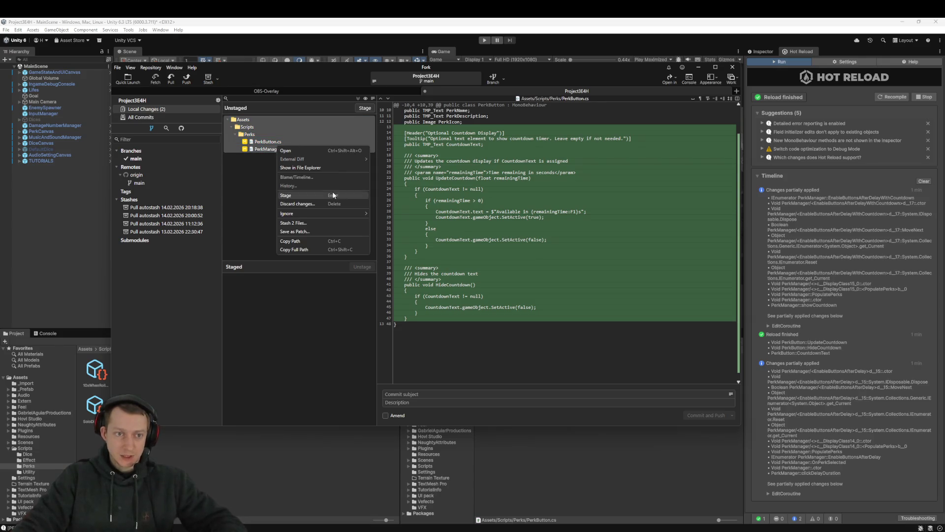
{"action": "left_click", "coordinate": [295, 204]}
{"action": "key", "text": "Return"}
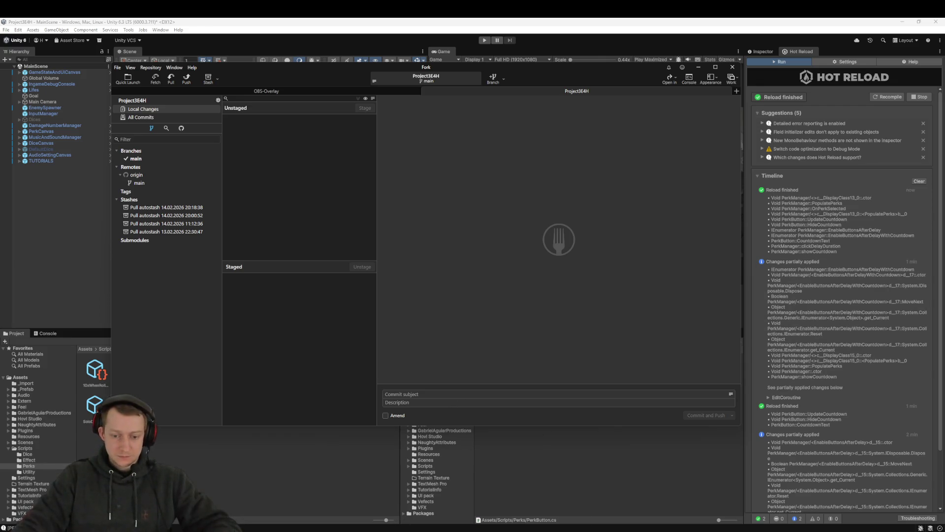
{"action": "left_click", "coordinate": [507, 526]}
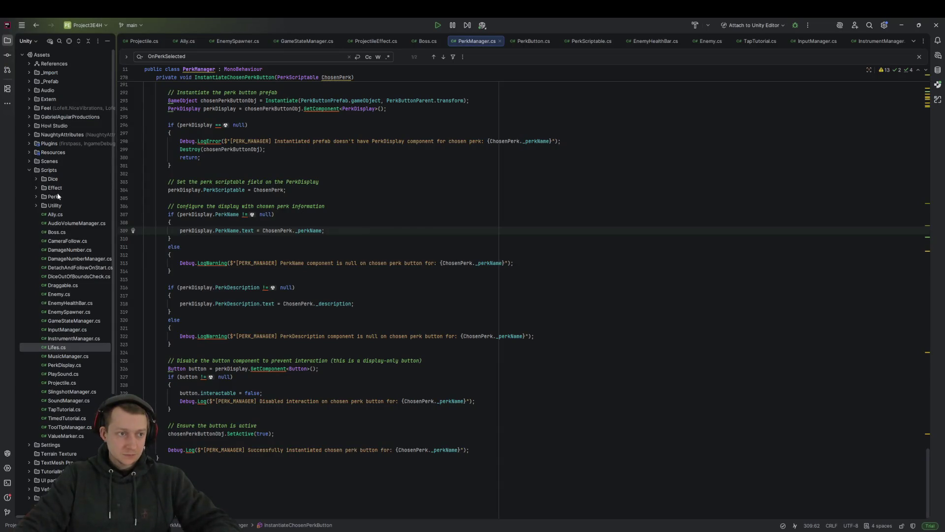
Expand and collapse the Effect scripts folder in Rider, then return to Unity
{"action": "left_click", "coordinate": [35, 179]}
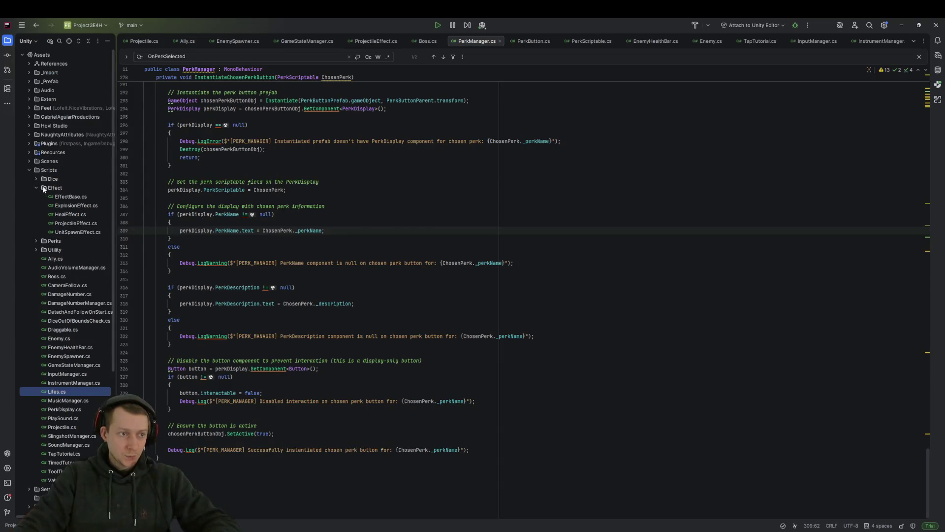
{"action": "left_click", "coordinate": [36, 179]}
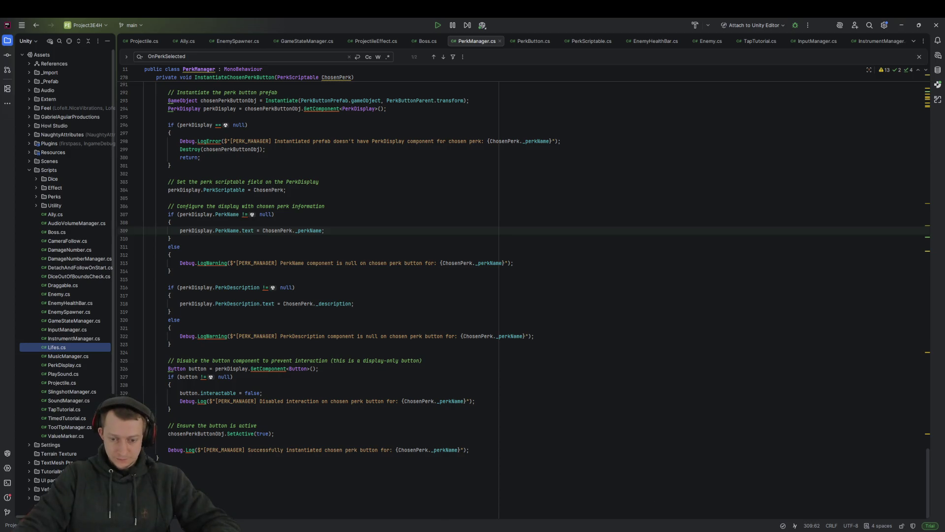
{"action": "key", "text": "alt+Tab"}
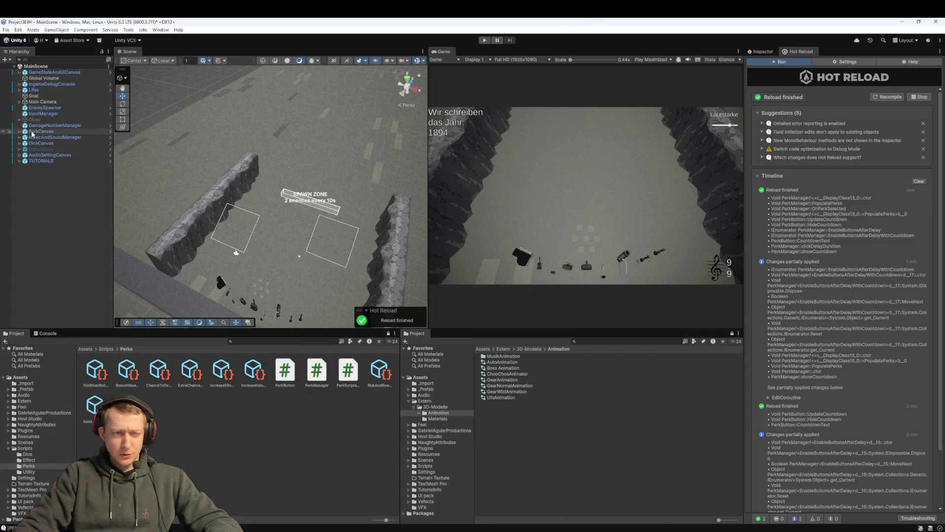
Frame PerkCanvas, PerkList and PerkButton in the Scene view, then show PerkCanvas's components in the Inspector
{"action": "double_click", "coordinate": [32, 131]}
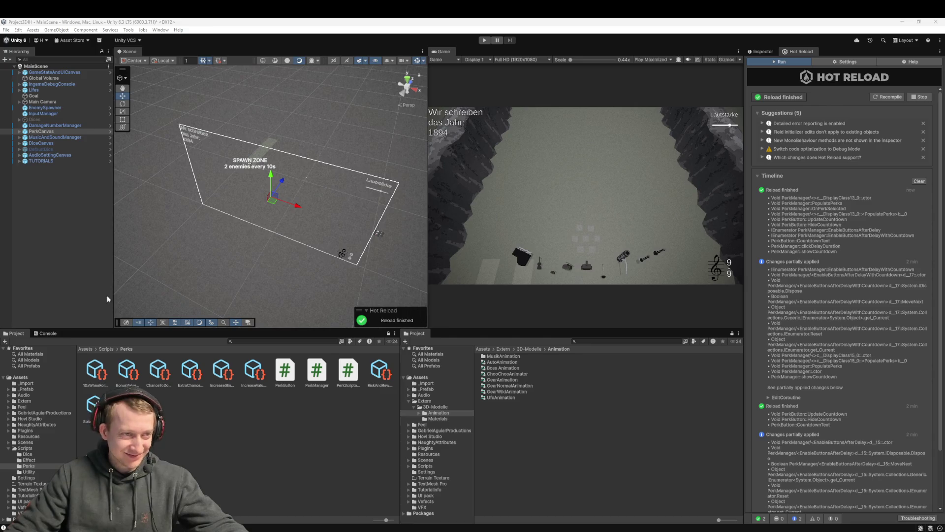
{"action": "left_click", "coordinate": [20, 132]}
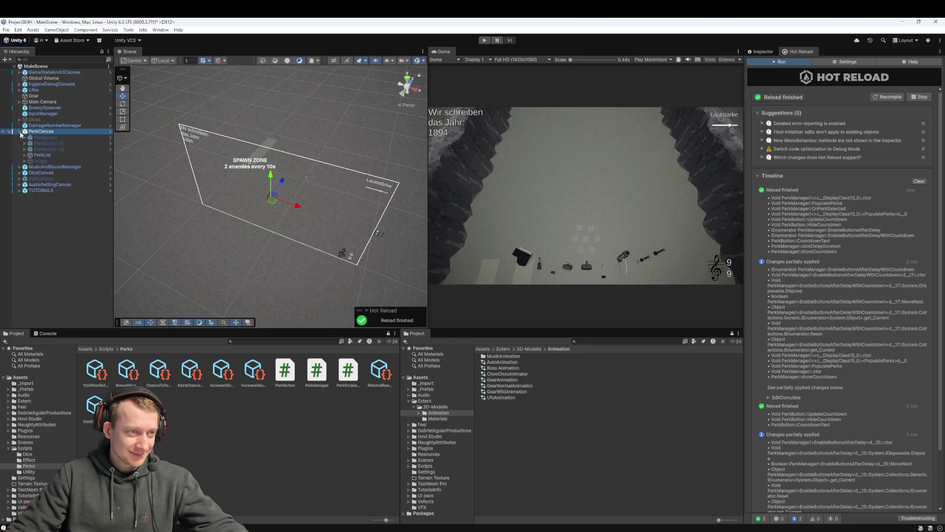
{"action": "left_click", "coordinate": [49, 155]}
{"action": "key", "text": "f"}
{"action": "scroll", "coordinate": [191, 159], "scroll_direction": "up", "scroll_amount": 5}
{"action": "left_click", "coordinate": [58, 137]}
{"action": "key", "text": "f"}
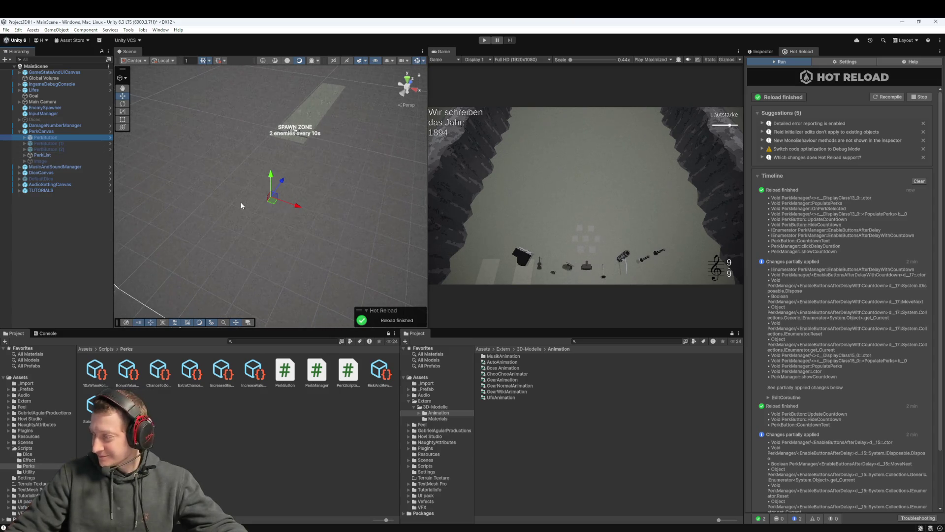
{"action": "left_click", "coordinate": [49, 132]}
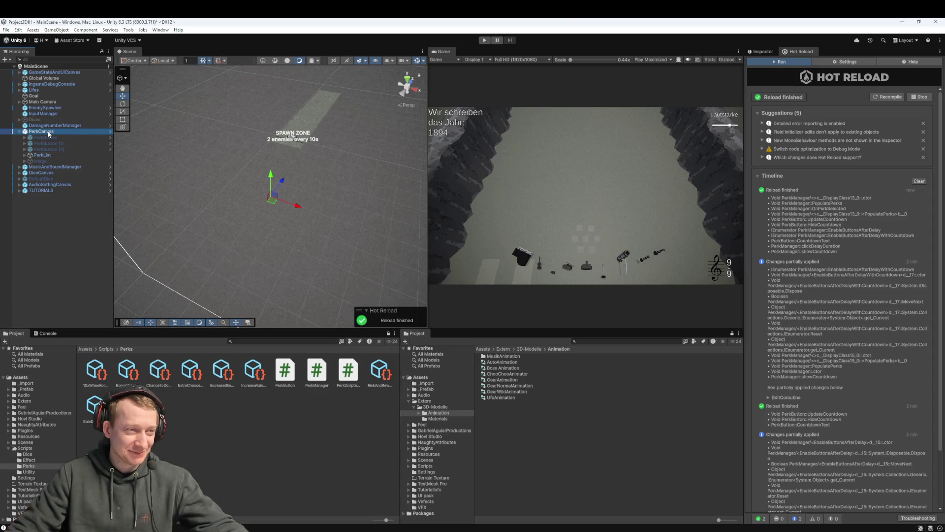
{"action": "left_click", "coordinate": [20, 132]}
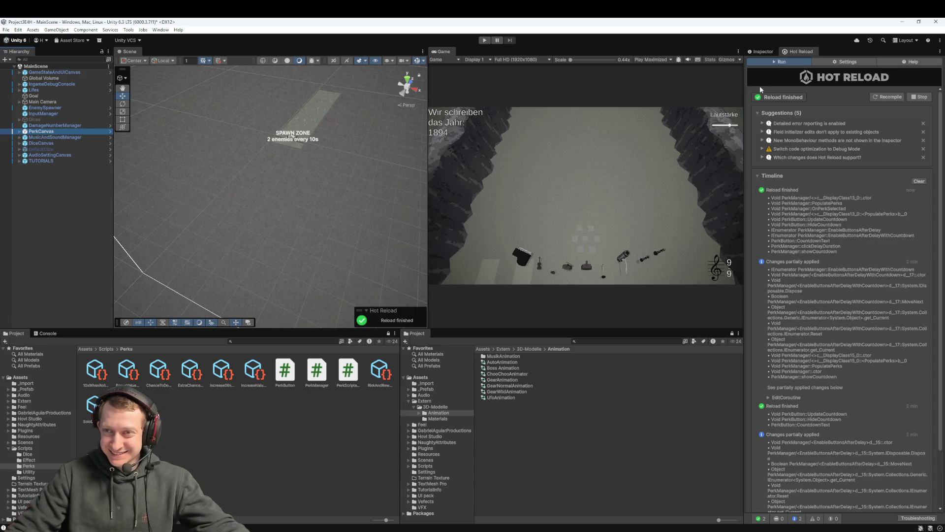
{"action": "left_click", "coordinate": [758, 52]}
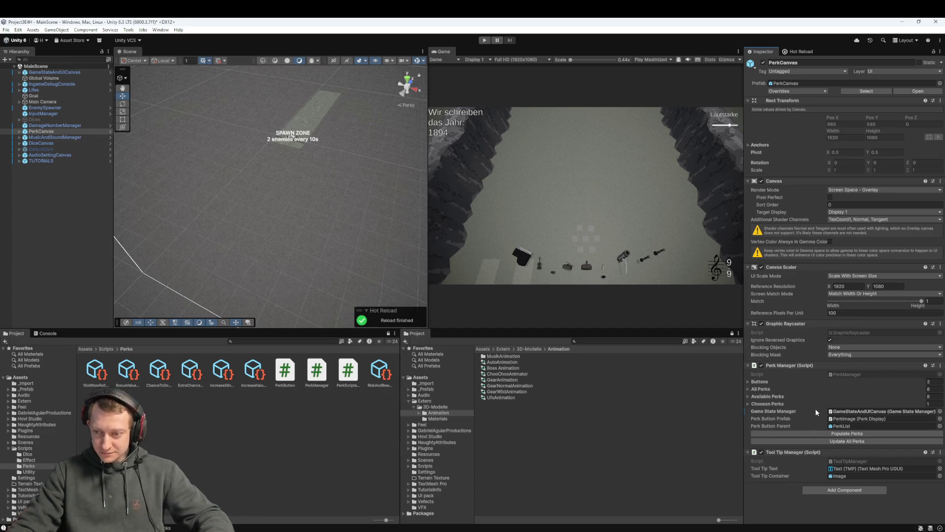
Generate the three perk cards in the Perk Manager and re-roll them three times
{"action": "left_click", "coordinate": [835, 442]}
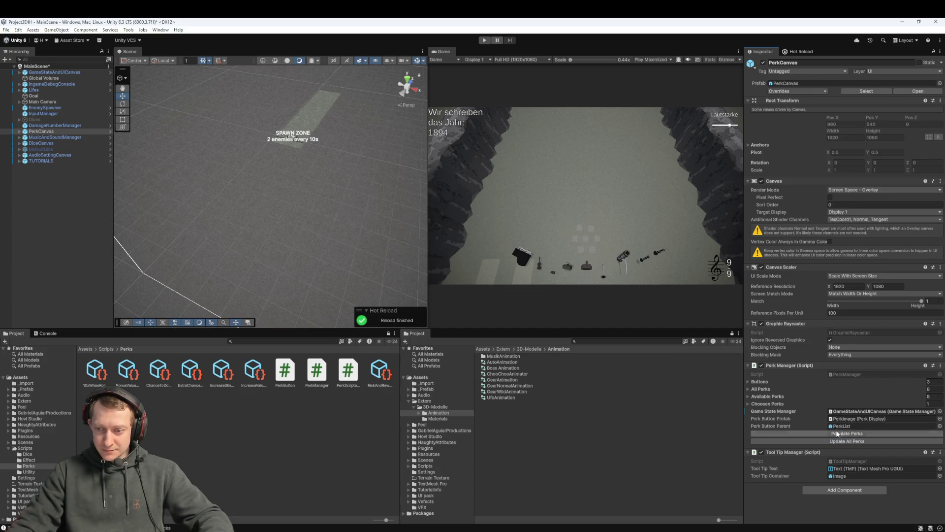
{"action": "left_click", "coordinate": [822, 432]}
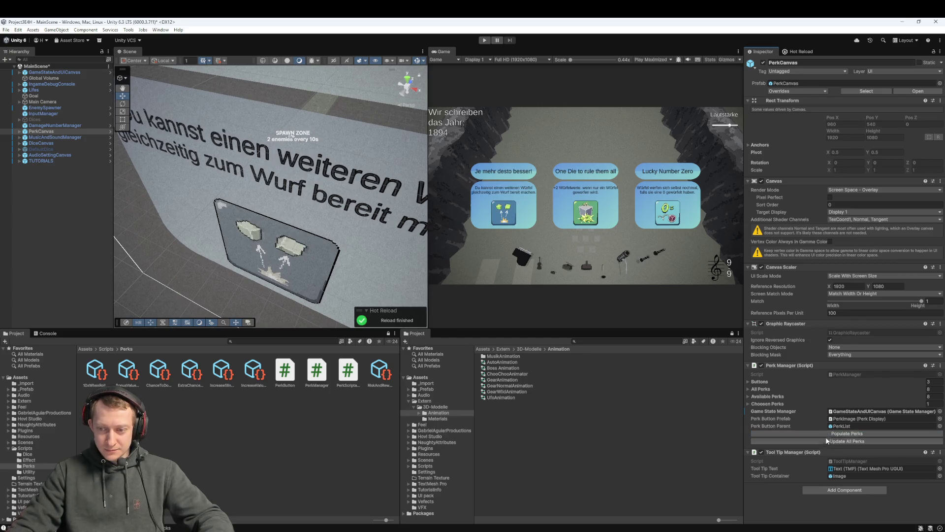
{"action": "left_click", "coordinate": [822, 431]}
{"action": "left_click", "coordinate": [822, 432]}
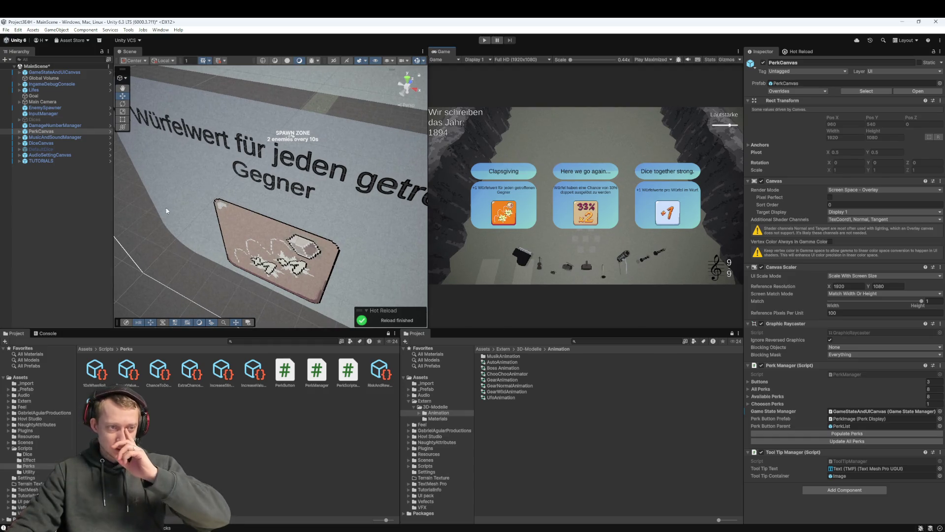
Glance at Fork's commit history and local changes, then return to Unity
{"action": "key", "text": "alt+Tab"}
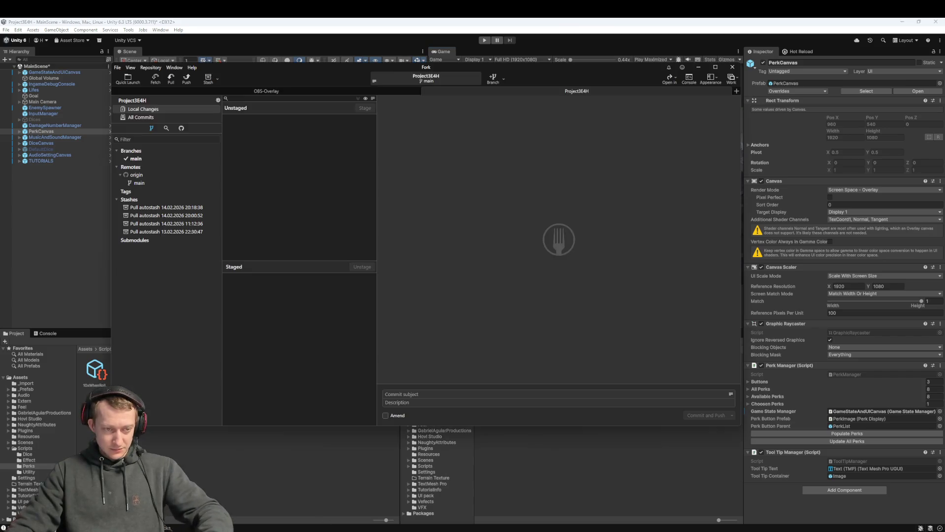
{"action": "left_click", "coordinate": [140, 117]}
{"action": "left_click", "coordinate": [143, 109]}
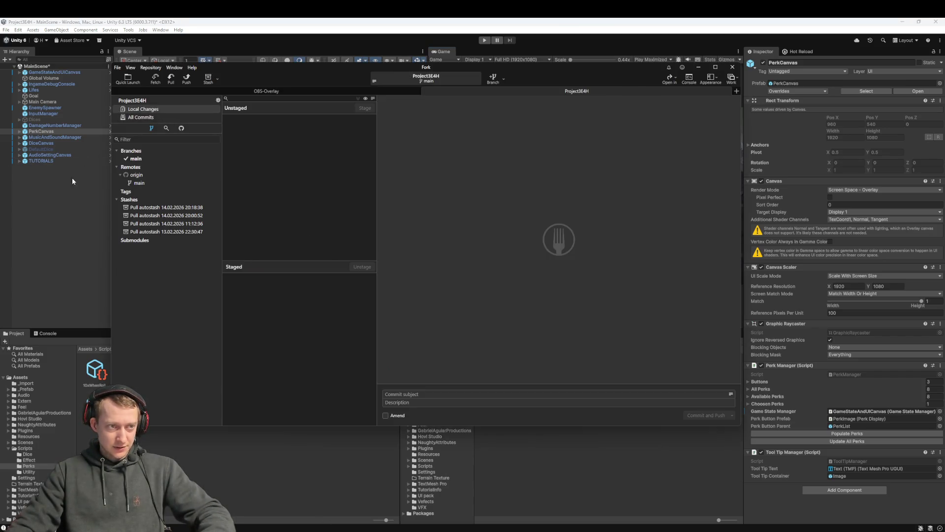
{"action": "key", "text": "alt+Tab"}
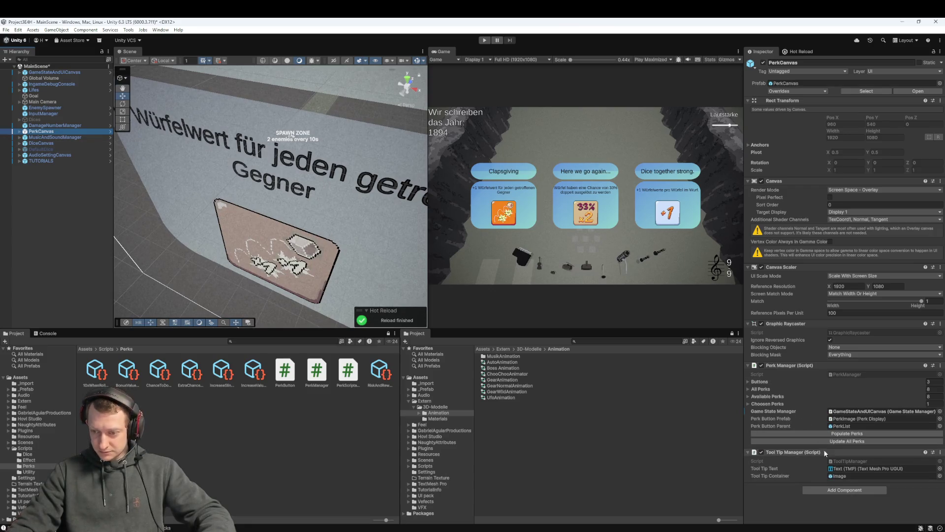
Refresh and re-roll the perks to Here we go again..., Lucky Number Zero and Clapsgiving, then switch to Rider
{"action": "left_click", "coordinate": [843, 441]}
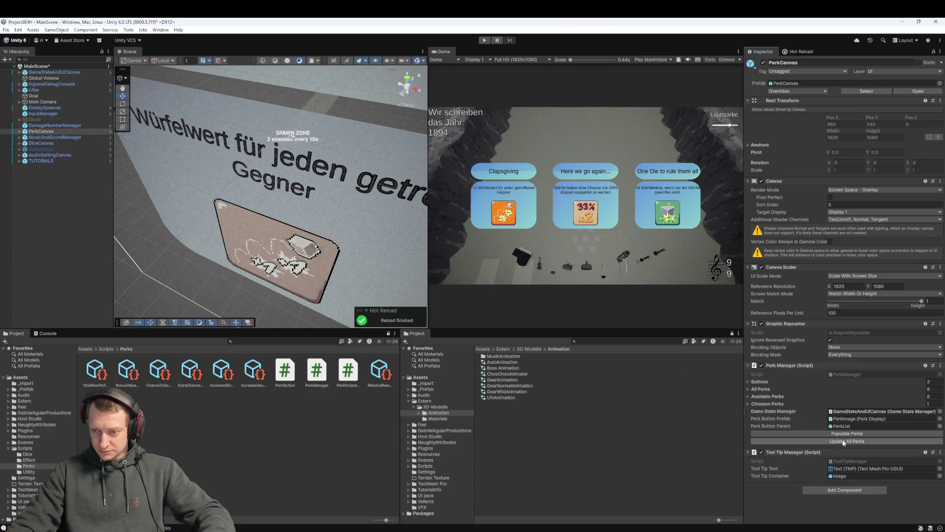
{"action": "left_click", "coordinate": [843, 433]}
{"action": "left_click", "coordinate": [844, 433]}
{"action": "left_click", "coordinate": [844, 433]}
{"action": "left_click", "coordinate": [843, 432]}
{"action": "left_click", "coordinate": [844, 434]}
{"action": "left_click", "coordinate": [845, 434]}
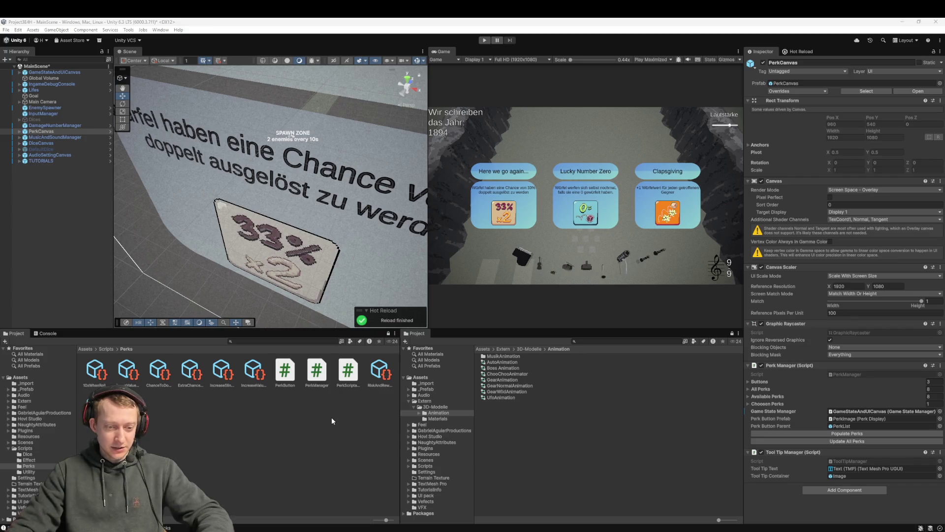
{"action": "key", "text": "alt+Tab"}
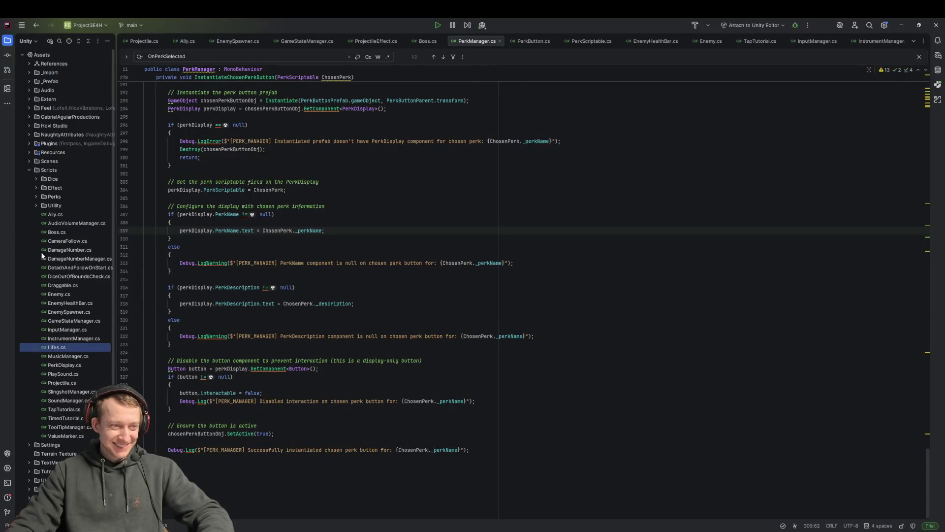
{"action": "left_click", "coordinate": [36, 193]}
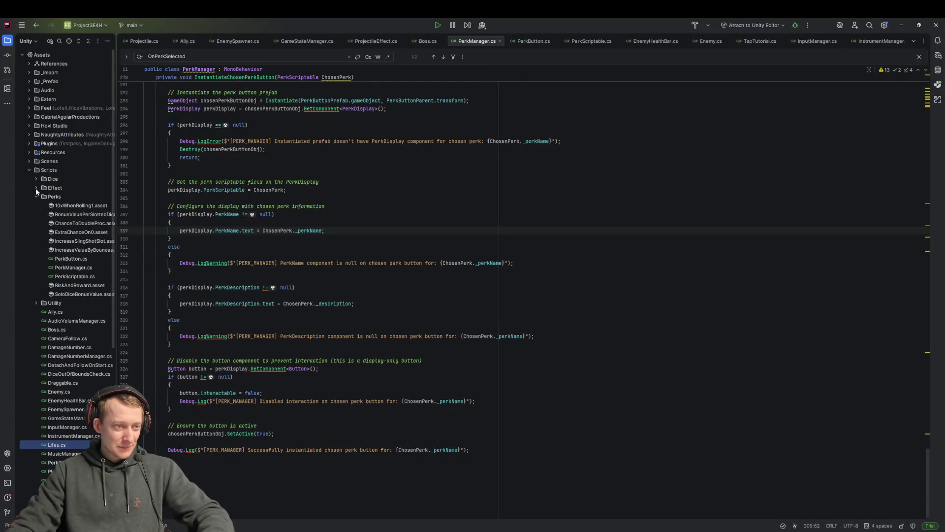
{"action": "left_click", "coordinate": [35, 188]}
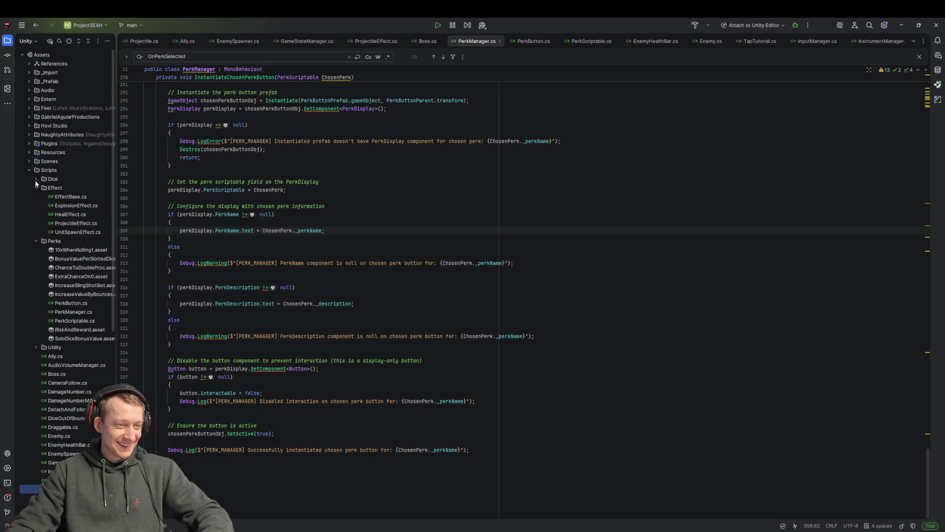
{"action": "left_click", "coordinate": [35, 180]}
{"action": "left_click", "coordinate": [72, 188]}
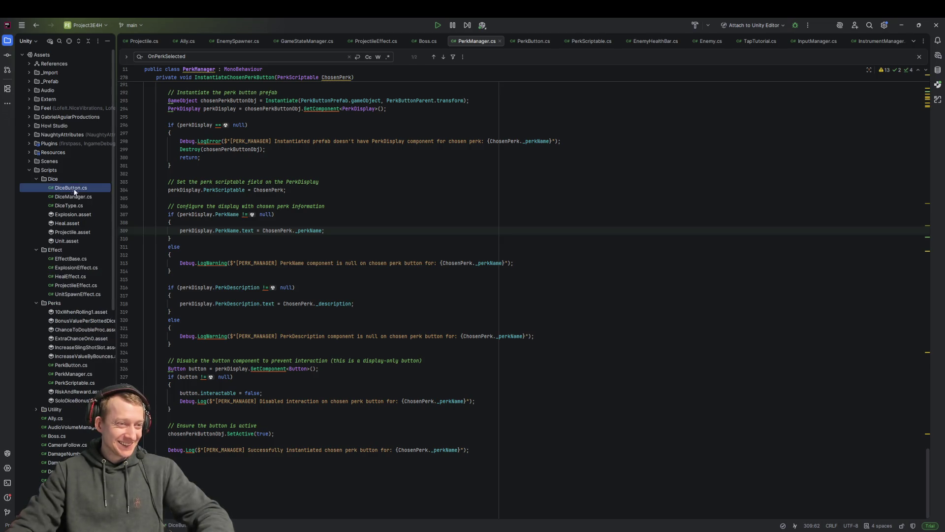
{"action": "scroll", "coordinate": [66, 272], "scroll_direction": "down", "scroll_amount": 3}
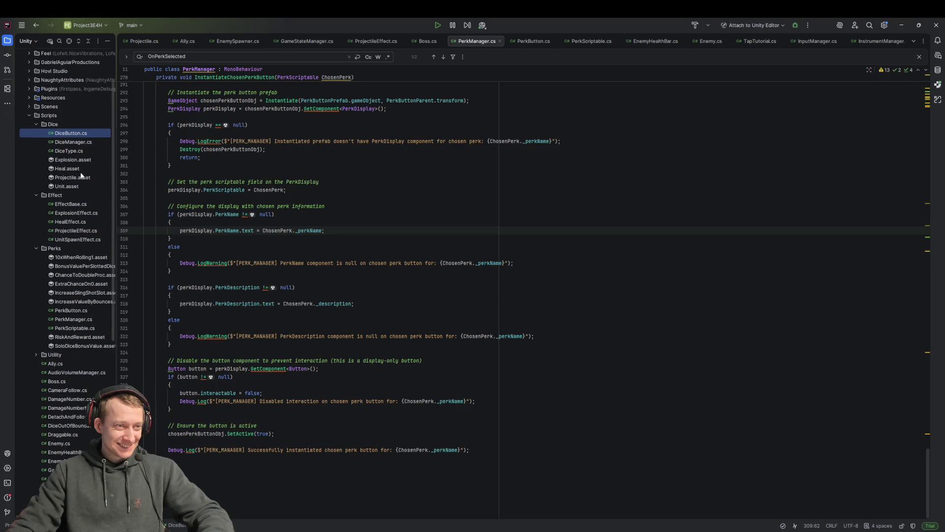
{"action": "left_click", "coordinate": [79, 153], "text": "shift"}
{"action": "left_click", "coordinate": [325, 230]}
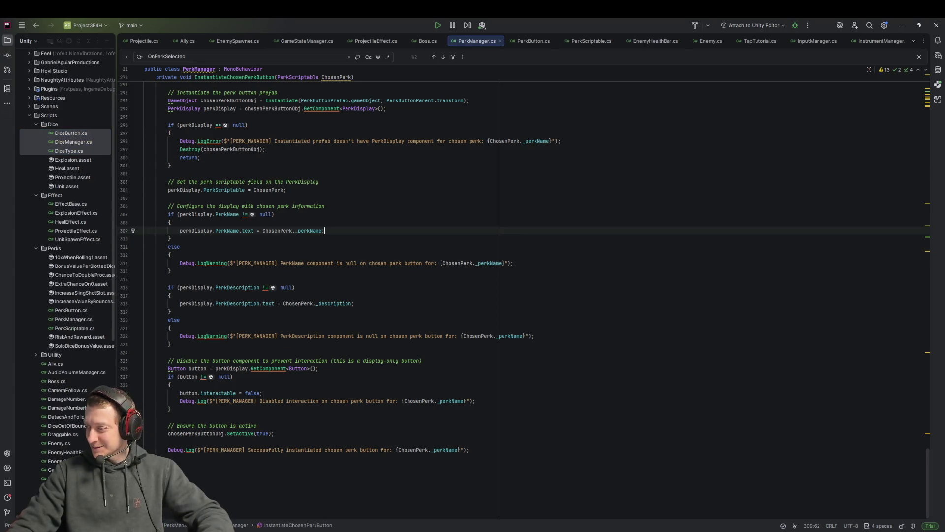
{"action": "left_click", "coordinate": [70, 204]}
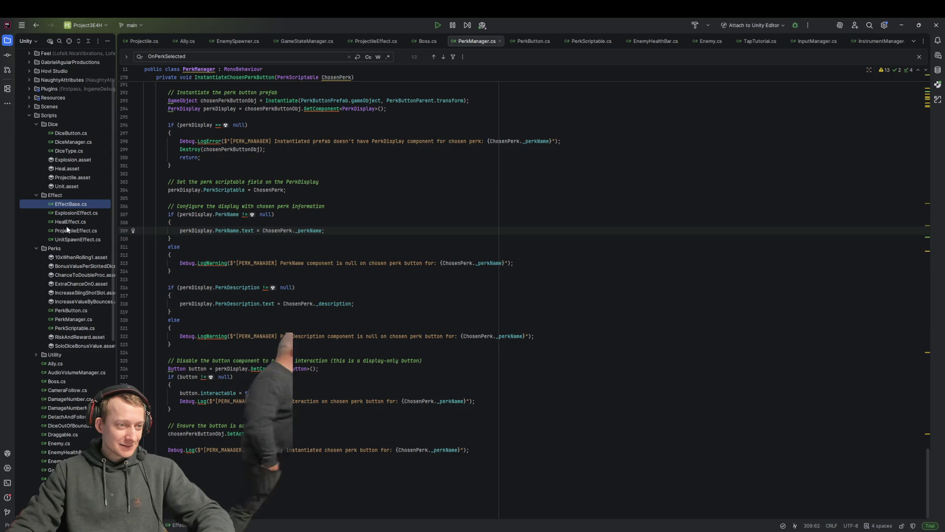
{"action": "left_click", "coordinate": [68, 231], "text": "shift"}
{"action": "left_click", "coordinate": [67, 238], "text": "shift"}
{"action": "key", "text": "Escape"}
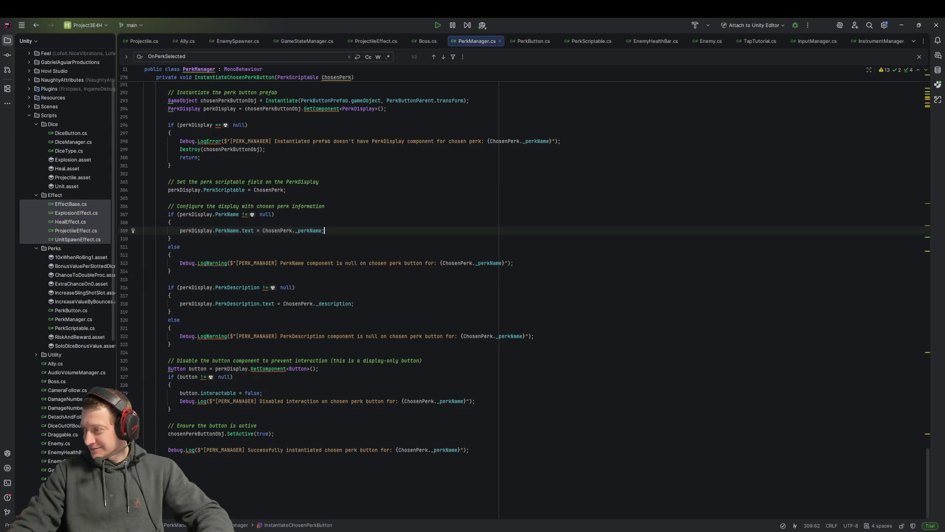
{"action": "scroll", "coordinate": [69, 246], "scroll_direction": "down", "scroll_amount": 3}
{"action": "left_click", "coordinate": [70, 257]}
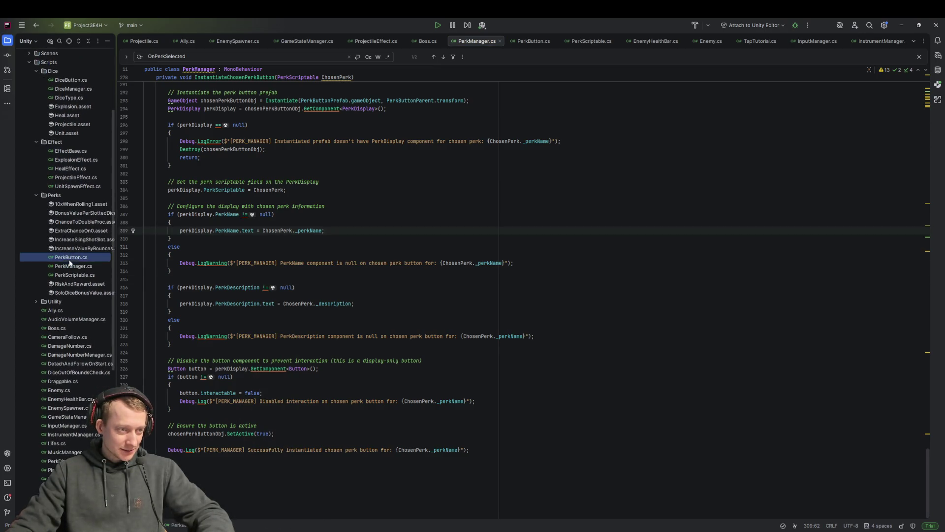
{"action": "left_click", "coordinate": [70, 276], "text": "shift"}
{"action": "key", "text": "Escape"}
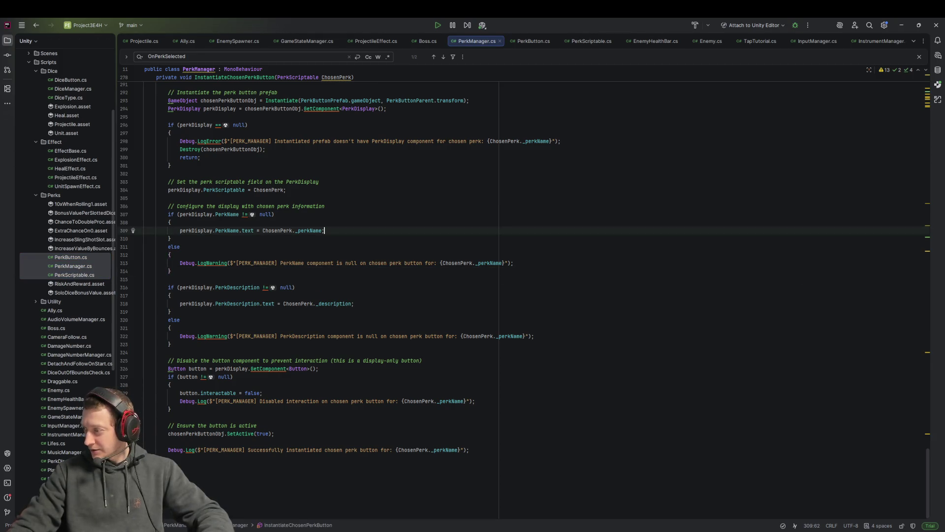
{"action": "left_click", "coordinate": [74, 311]}
{"action": "scroll", "coordinate": [79, 345], "scroll_direction": "down", "scroll_amount": 5}
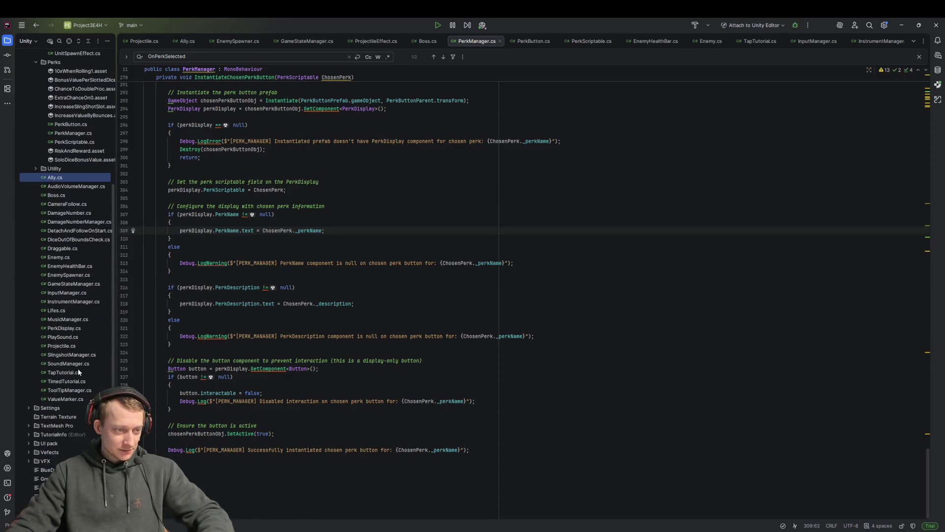
{"action": "left_click", "coordinate": [64, 398], "text": "shift"}
{"action": "key", "text": "Escape"}
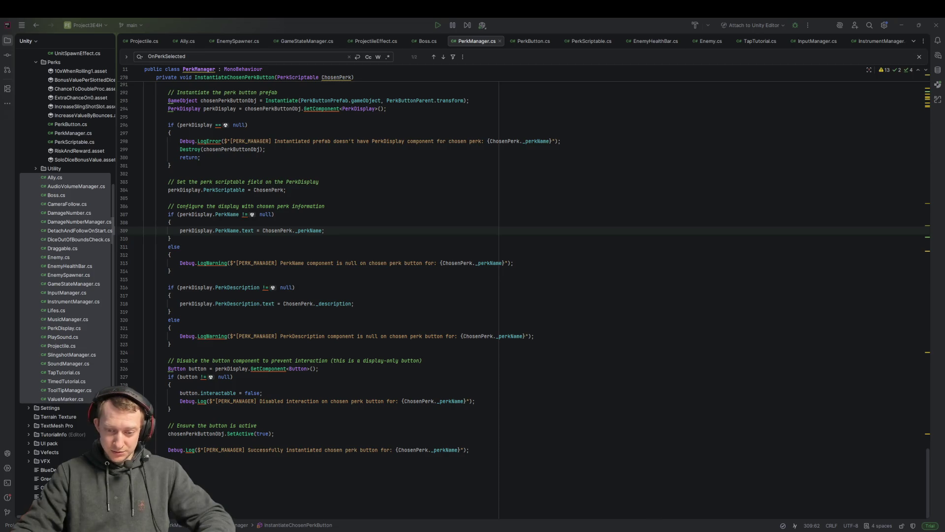
{"action": "mouse_move", "coordinate": [232, 529]}
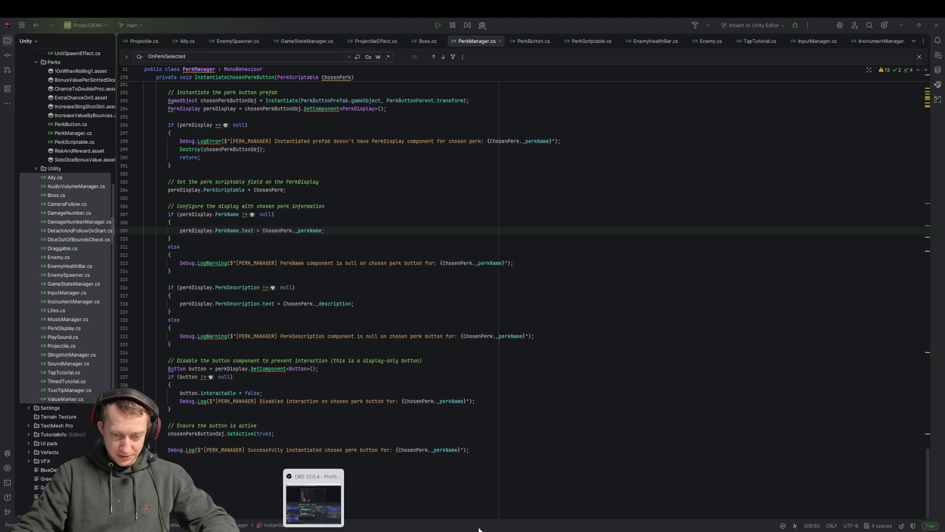
Launch Visual Studio Code from Windows search and dismiss the C# solution notification
{"action": "key", "text": "super"}
{"action": "type", "text": "code"}
{"action": "key", "text": "Return"}
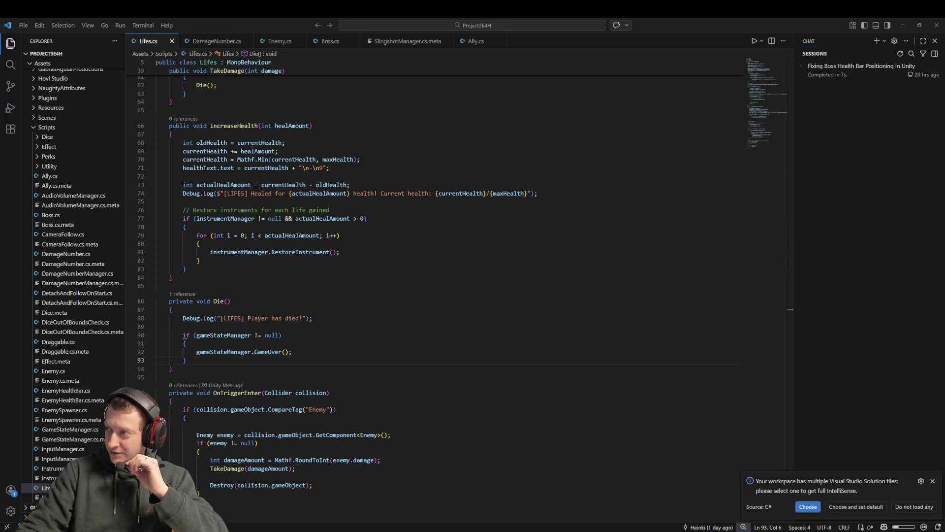
{"action": "left_click", "coordinate": [766, 225]}
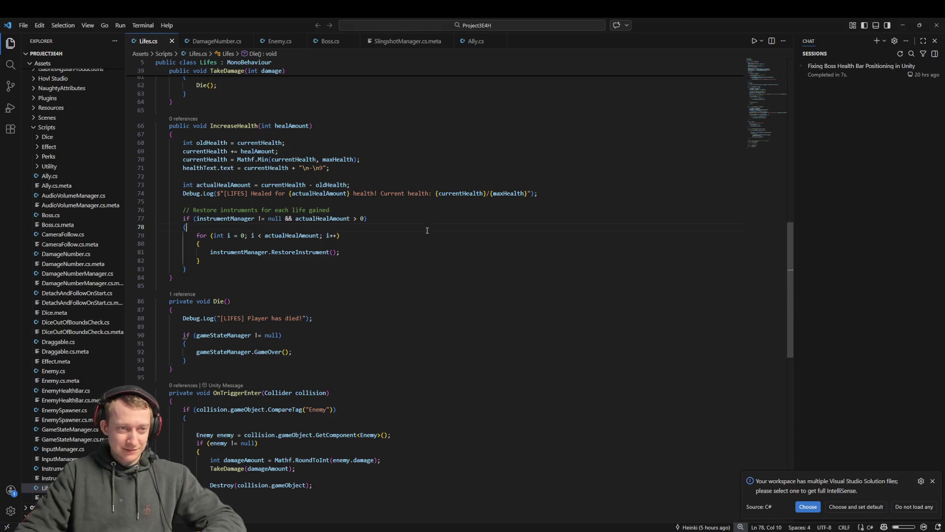
{"action": "left_click", "coordinate": [932, 481]}
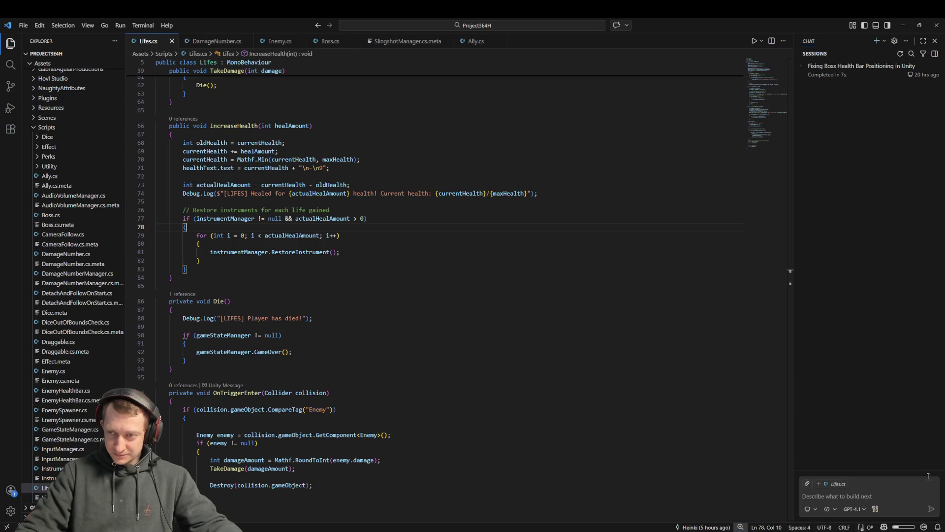
Close the open script tabs, open PerkManager.cs via Ctrl+P, then return to Unity
{"action": "middle_click", "coordinate": [159, 43]}
{"action": "middle_click", "coordinate": [160, 43]}
{"action": "middle_click", "coordinate": [159, 42]}
{"action": "middle_click", "coordinate": [158, 42]}
{"action": "middle_click", "coordinate": [158, 42]}
{"action": "middle_click", "coordinate": [158, 42]}
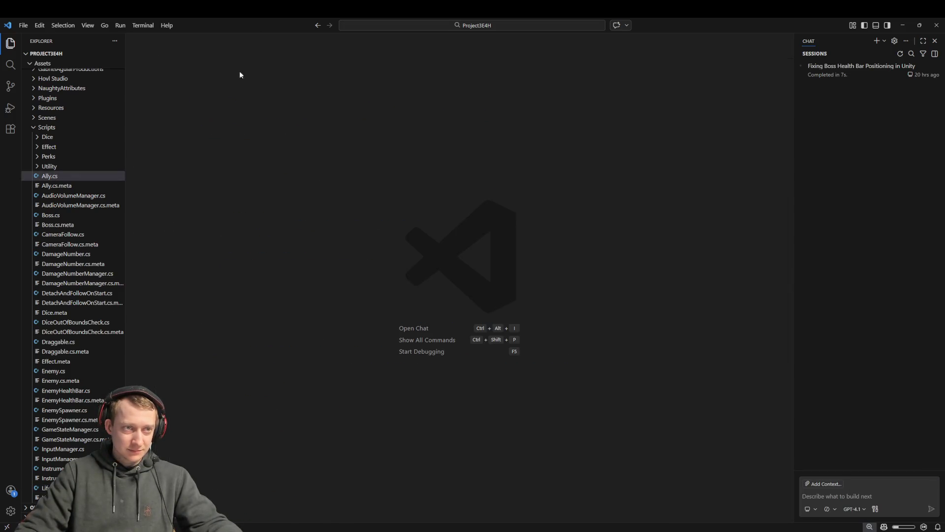
{"action": "key", "text": "ctrl+p"}
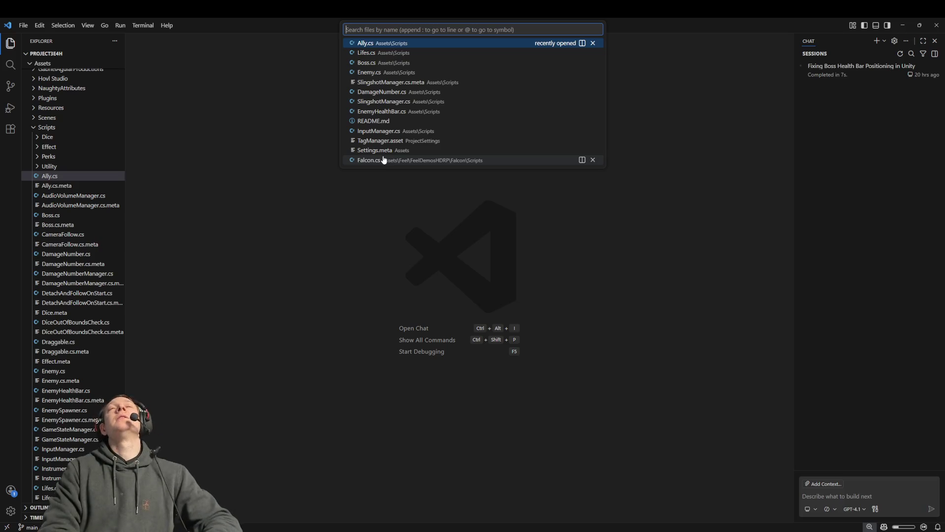
{"action": "type", "text": "P"}
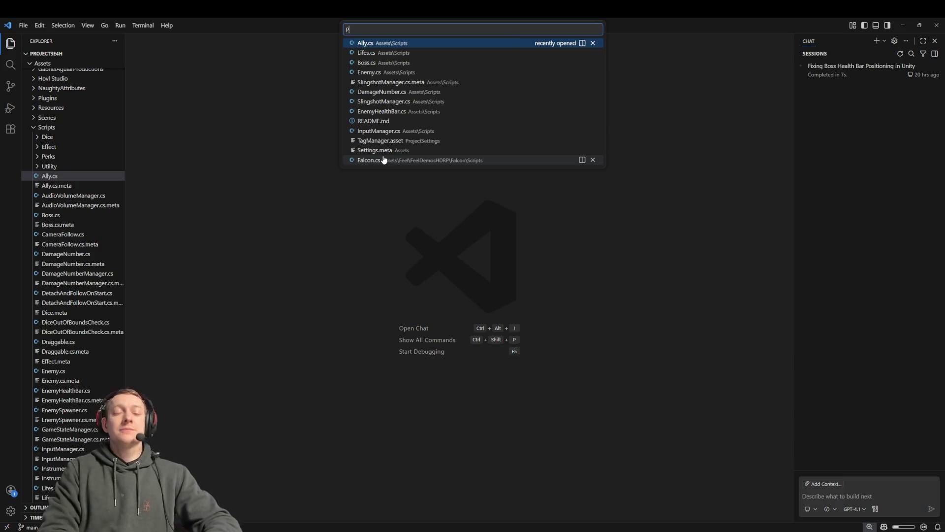
{"action": "type", "text": "erkManager"}
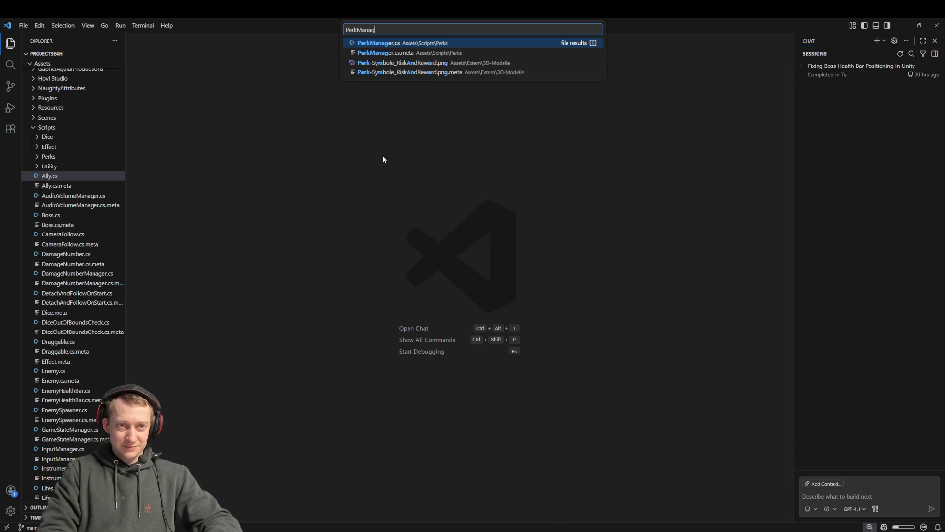
{"action": "key", "text": "Return"}
{"action": "left_click", "coordinate": [318, 108]}
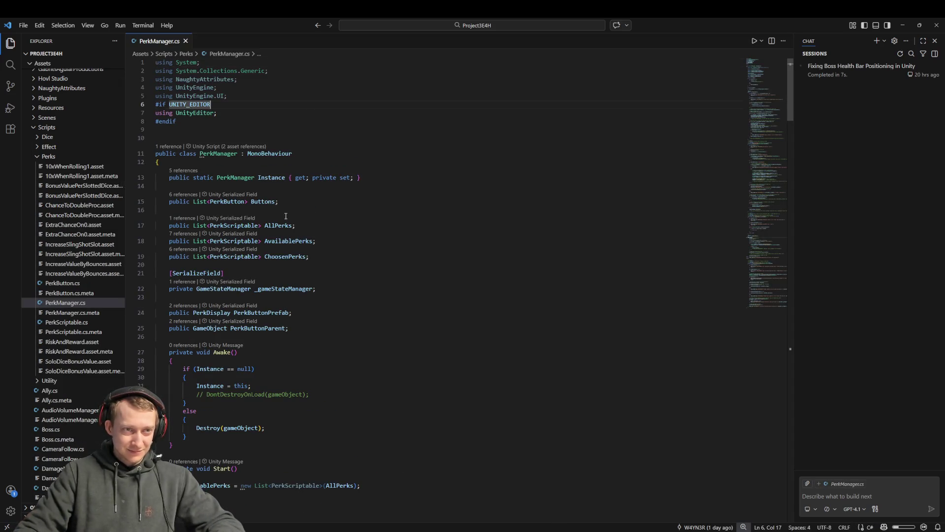
{"action": "scroll", "coordinate": [311, 239], "scroll_direction": "down", "scroll_amount": 8}
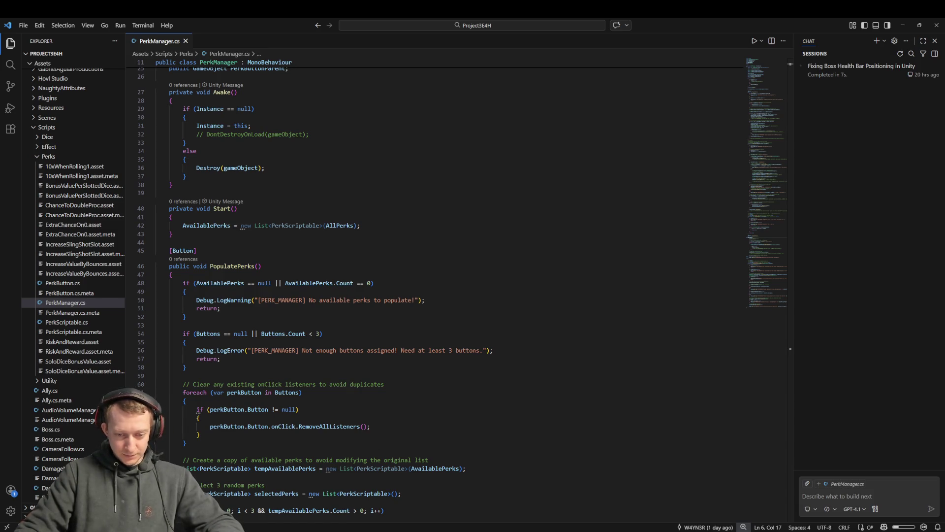
{"action": "left_click", "coordinate": [539, 469]}
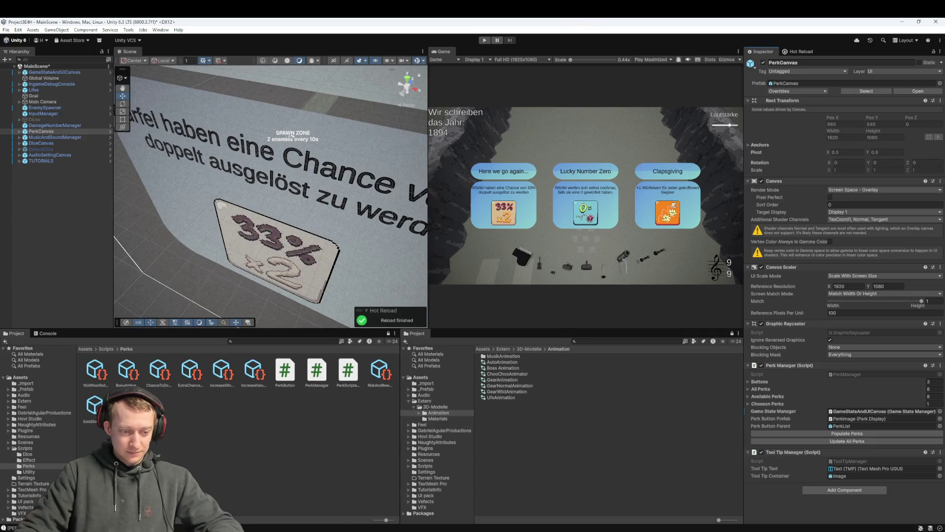
{"action": "mouse_move", "coordinate": [314, 530]}
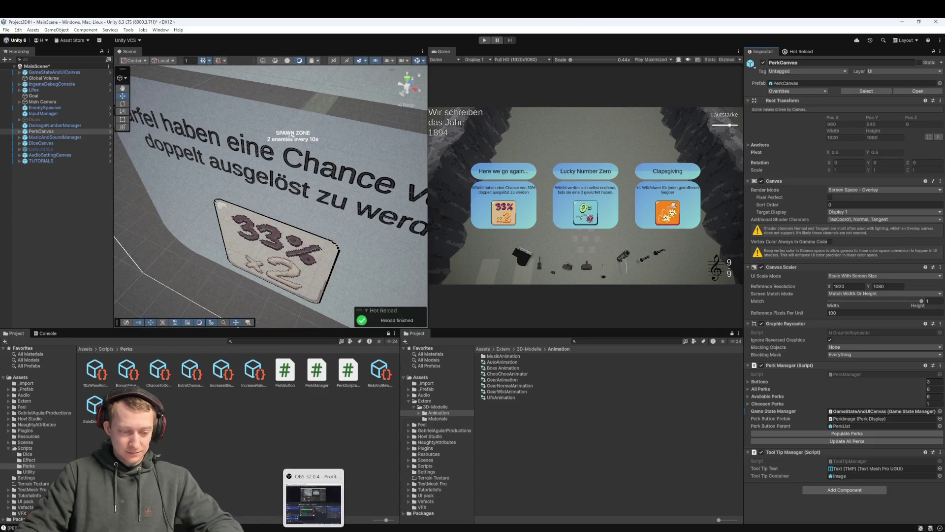
{"action": "left_click", "coordinate": [265, 529]}
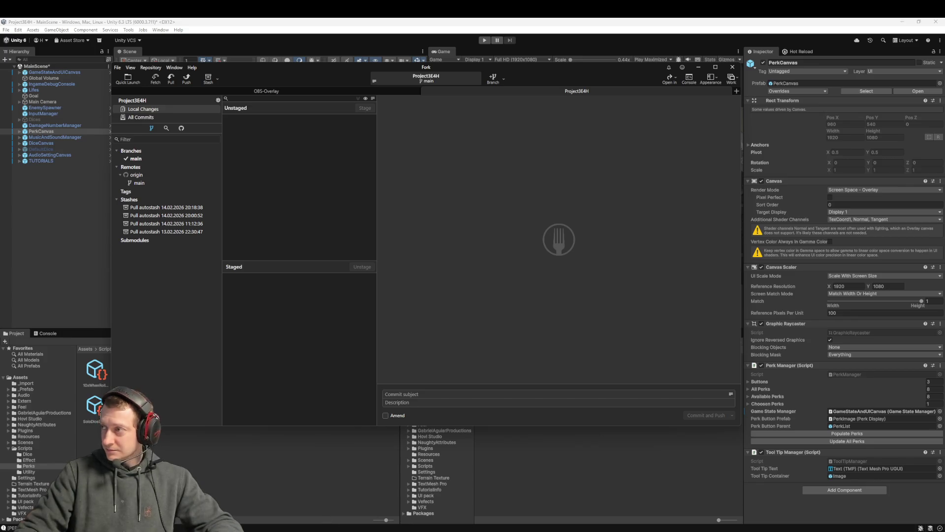
{"action": "mouse_move", "coordinate": [674, 529]}
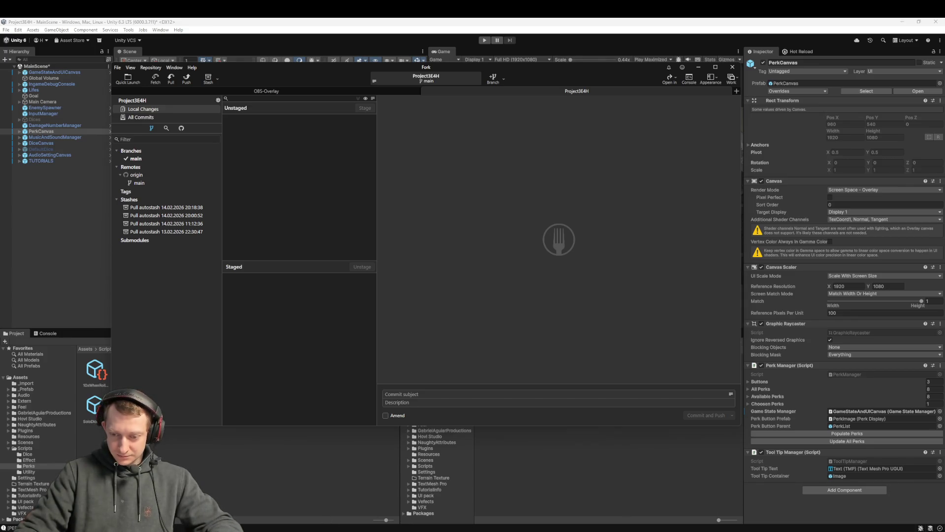
{"action": "right_click", "coordinate": [739, 529]}
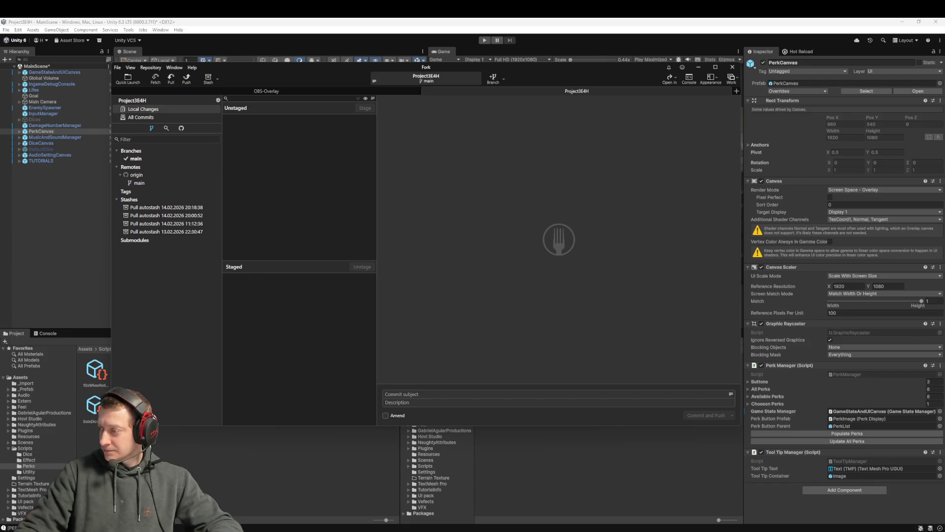
{"action": "key", "text": "alt+Tab"}
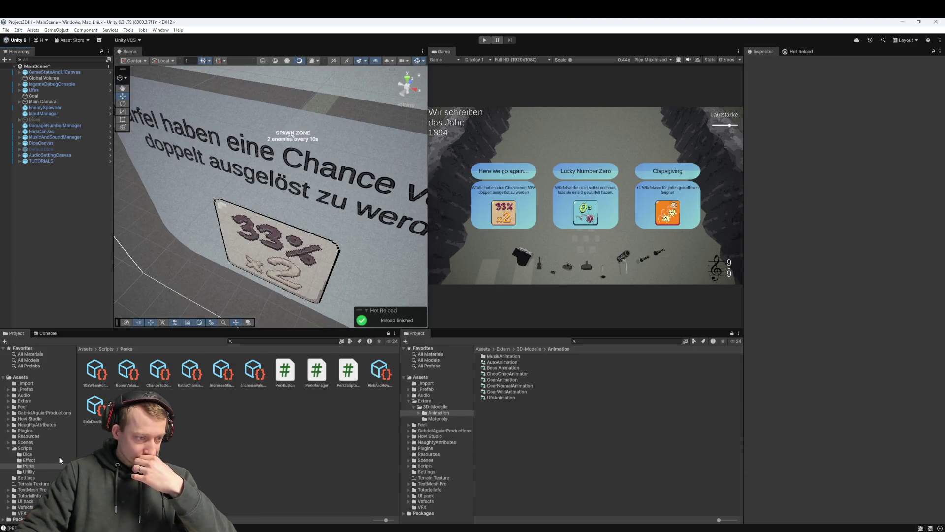
Select and expand PerkCanvas in the Hierarchy after peeking into the Scripts folder
{"action": "left_click", "coordinate": [18, 449]}
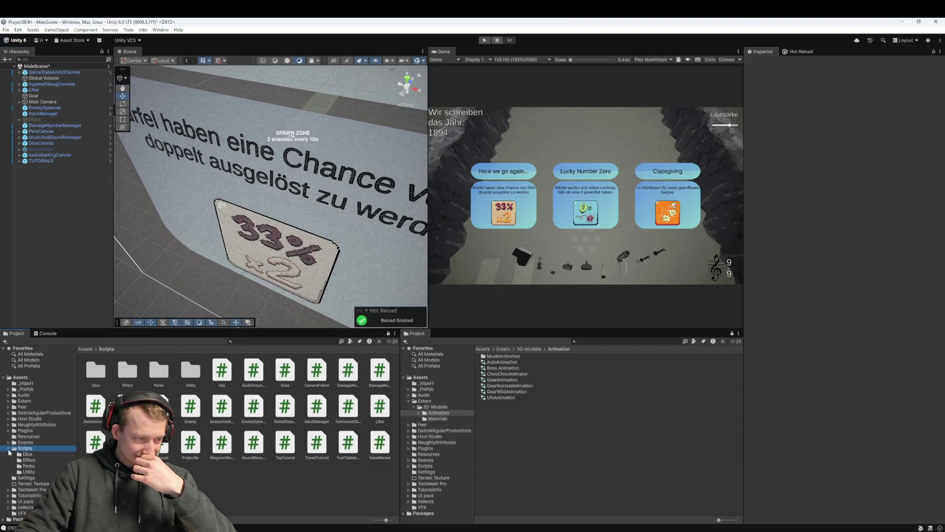
{"action": "left_click", "coordinate": [8, 448]}
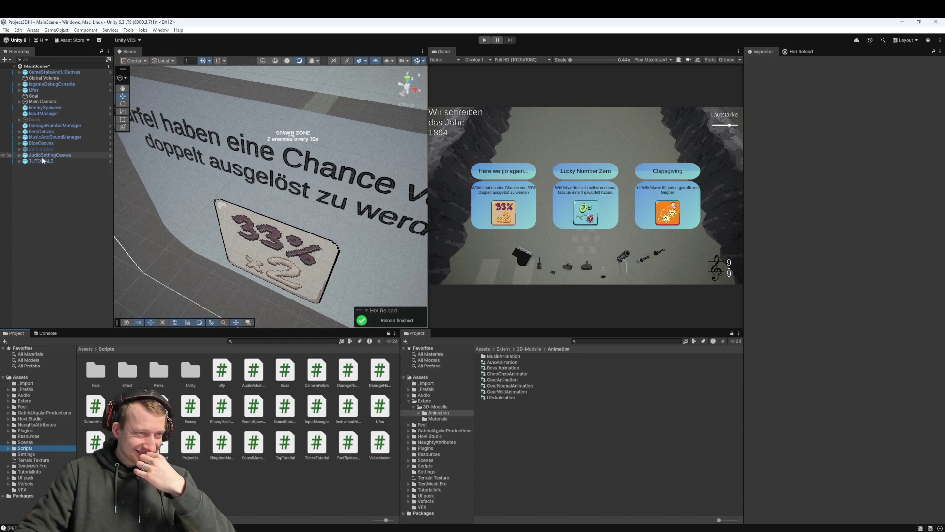
{"action": "left_click", "coordinate": [52, 132]}
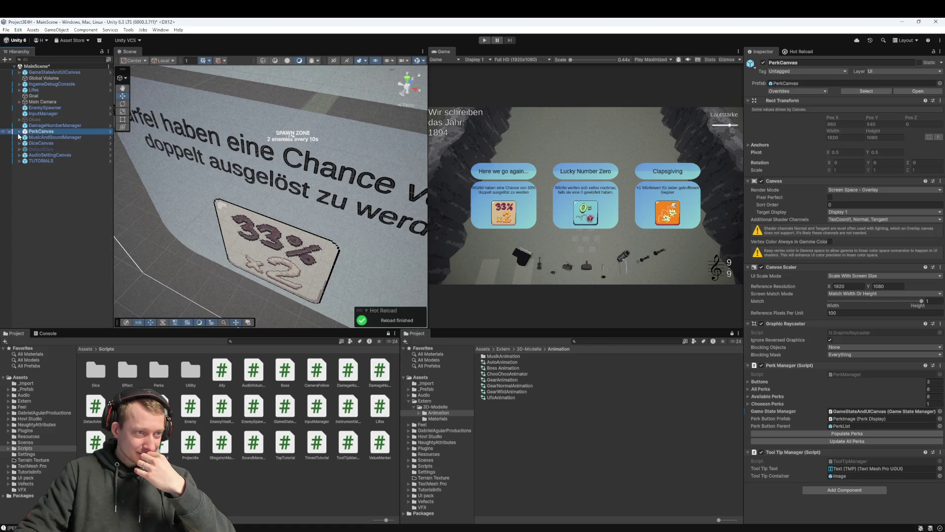
{"action": "left_click", "coordinate": [19, 131]}
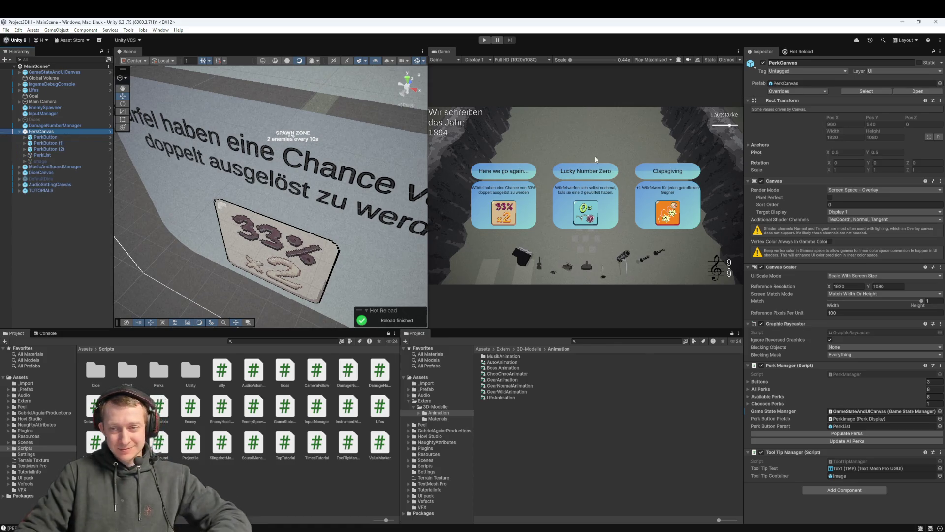
Snip the PerkCanvas Inspector settings as a screenshot, then deselect and enter play mode
{"action": "key", "text": "super+shift+s"}
{"action": "mouse_move", "coordinate": [742, 51]}
{"action": "left_mouse_down"}
{"action": "mouse_move", "coordinate": [944, 466]}
{"action": "mouse_move", "coordinate": [944, 514]}
{"action": "left_mouse_up"}
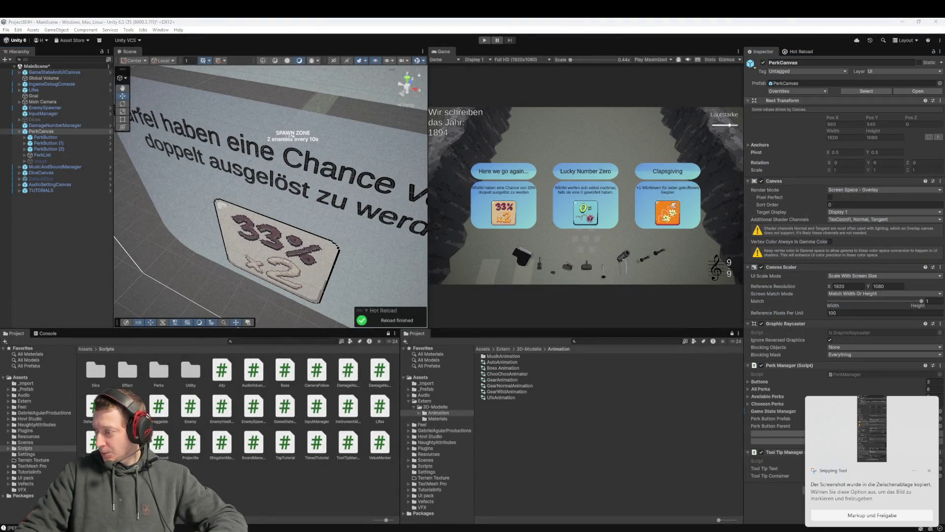
{"action": "left_click", "coordinate": [246, 390]}
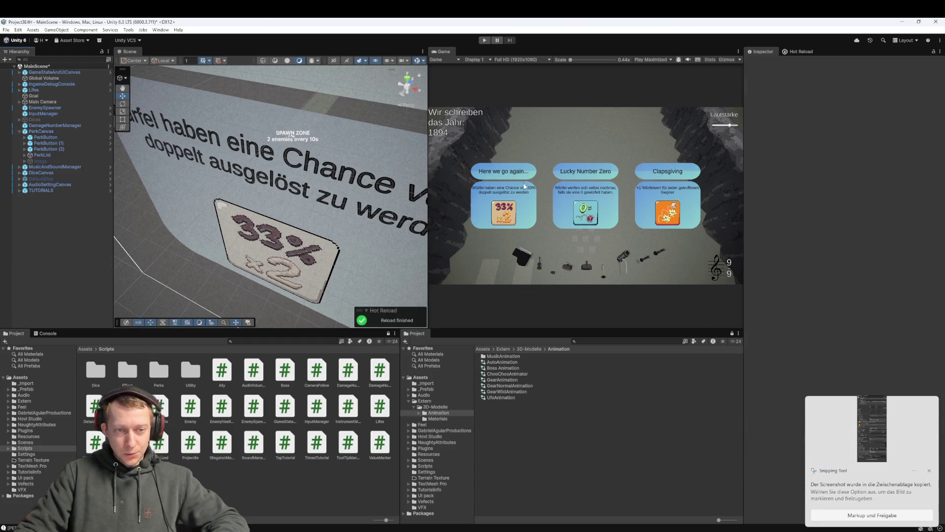
{"action": "left_click", "coordinate": [484, 40]}
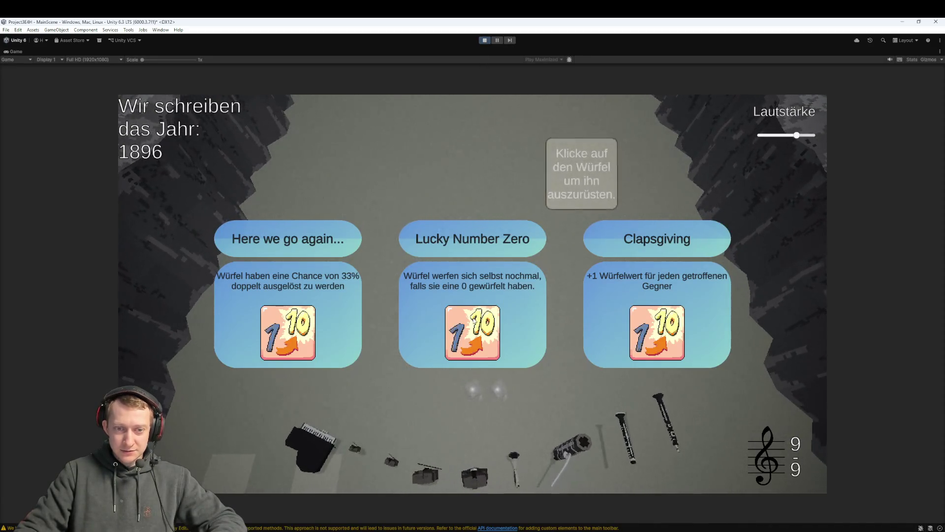
Stop play mode, toggle PerkCanvas inactive and active again, then switch to Fork
{"action": "left_click", "coordinate": [486, 40]}
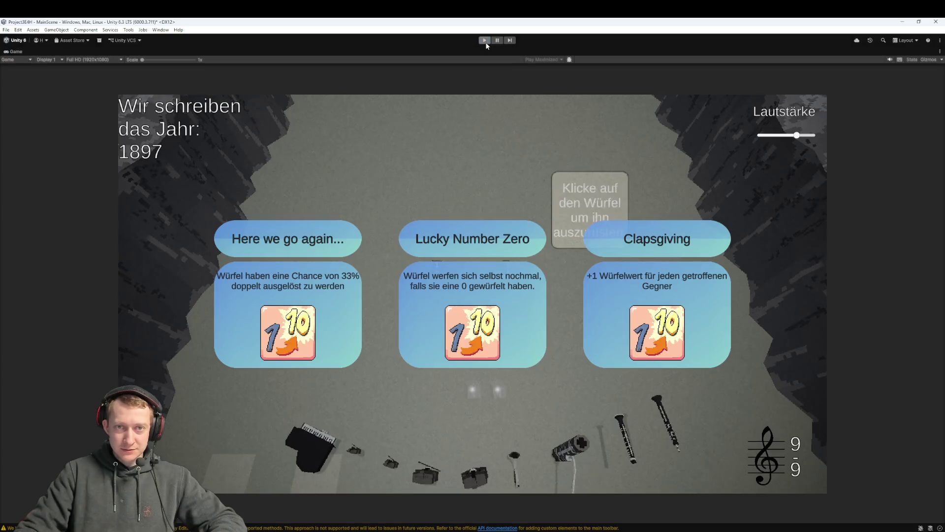
{"action": "left_click", "coordinate": [41, 131]}
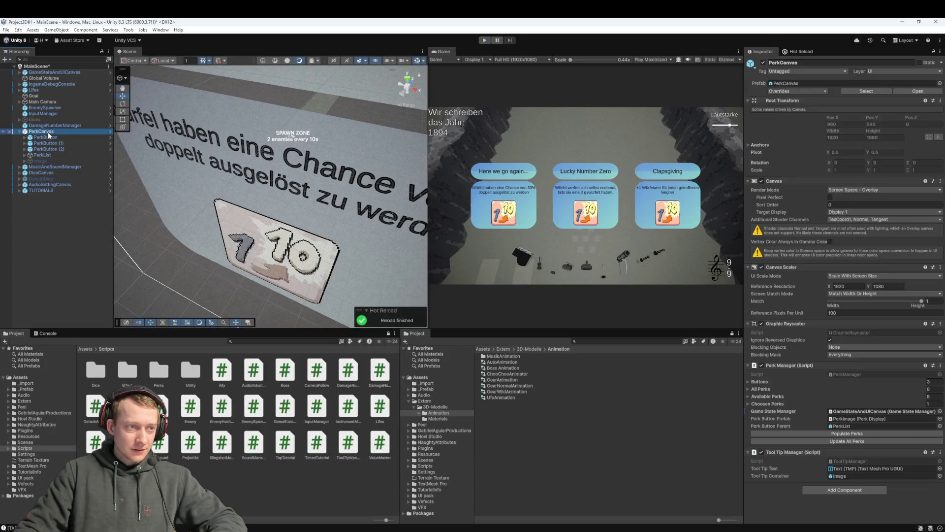
{"action": "left_click", "coordinate": [763, 62]}
{"action": "left_click", "coordinate": [763, 62]}
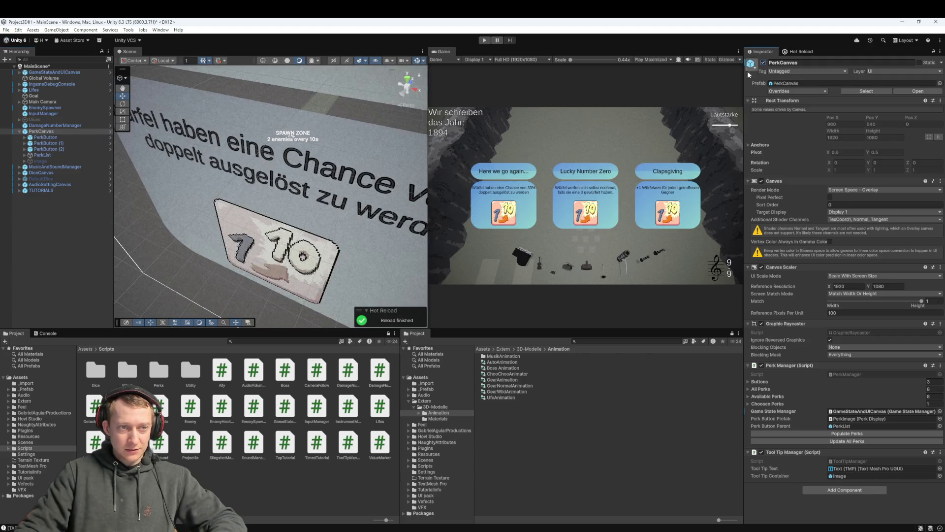
{"action": "key", "text": "alt+Tab"}
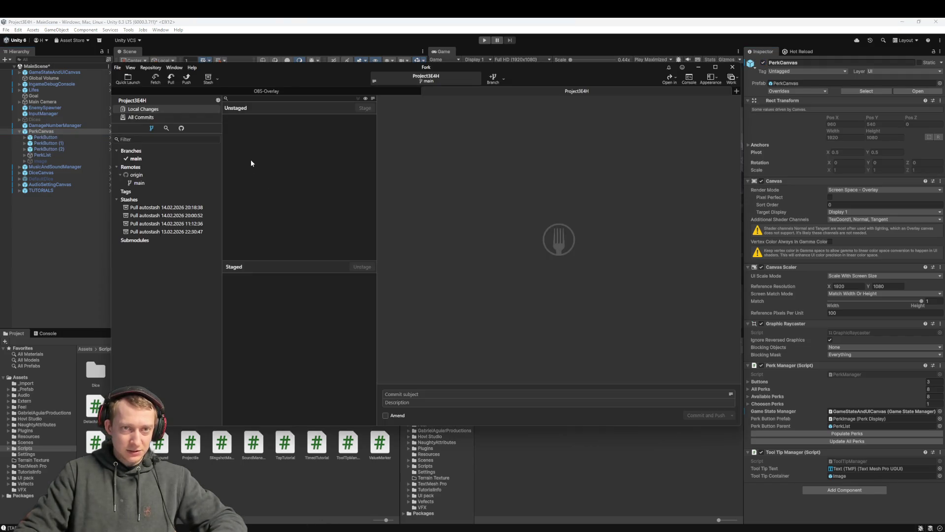
Clear the PerkCanvas selection in Unity and review the MainScene.unity changes in Fork
{"action": "key", "text": "alt+Tab"}
{"action": "left_click", "coordinate": [43, 219]}
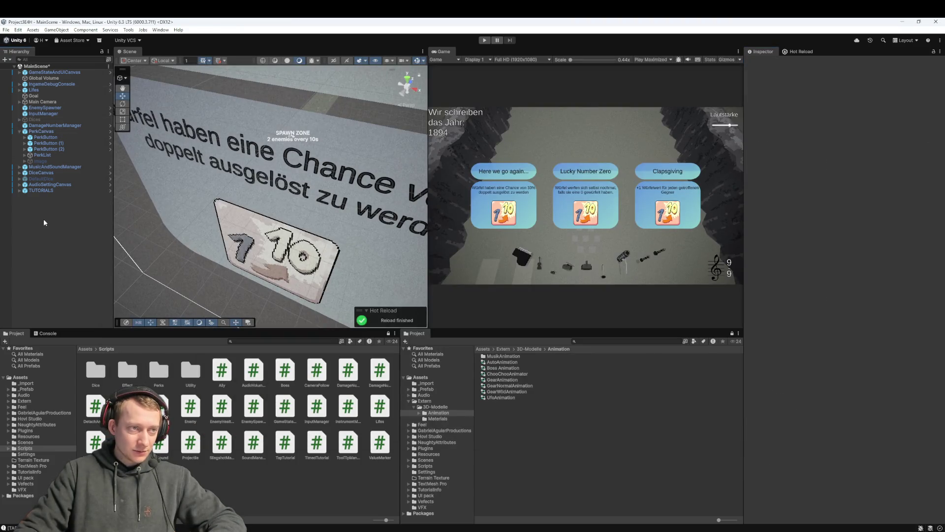
{"action": "key", "text": "alt+Tab"}
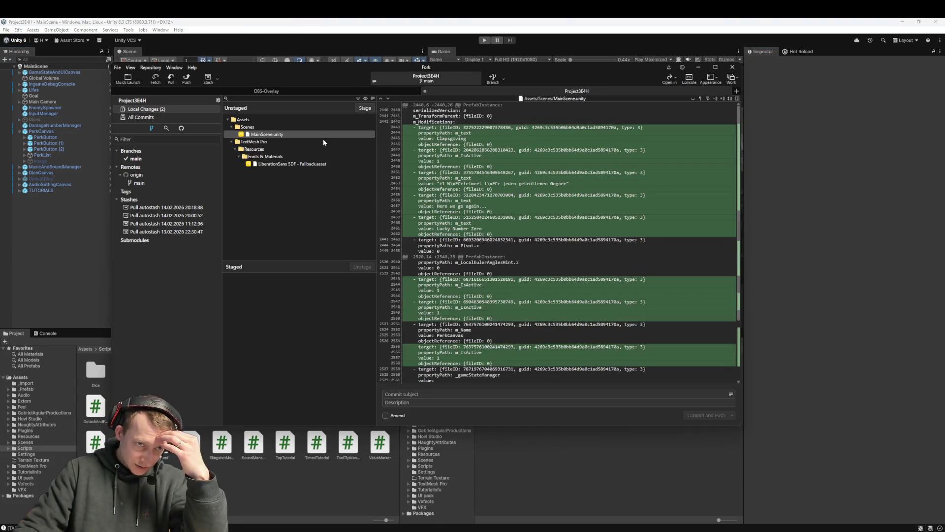
{"action": "left_click", "coordinate": [305, 135]}
Discard the unstaged changes in both files, then close the Unity editor
{"action": "right_click", "coordinate": [281, 138]}
{"action": "left_click", "coordinate": [317, 200]}
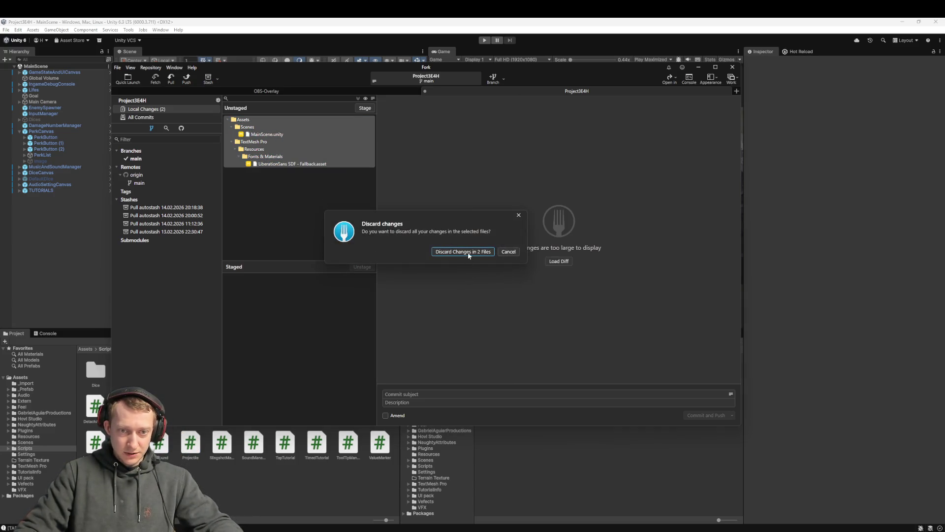
{"action": "left_click", "coordinate": [463, 252]}
{"action": "left_click", "coordinate": [45, 247]}
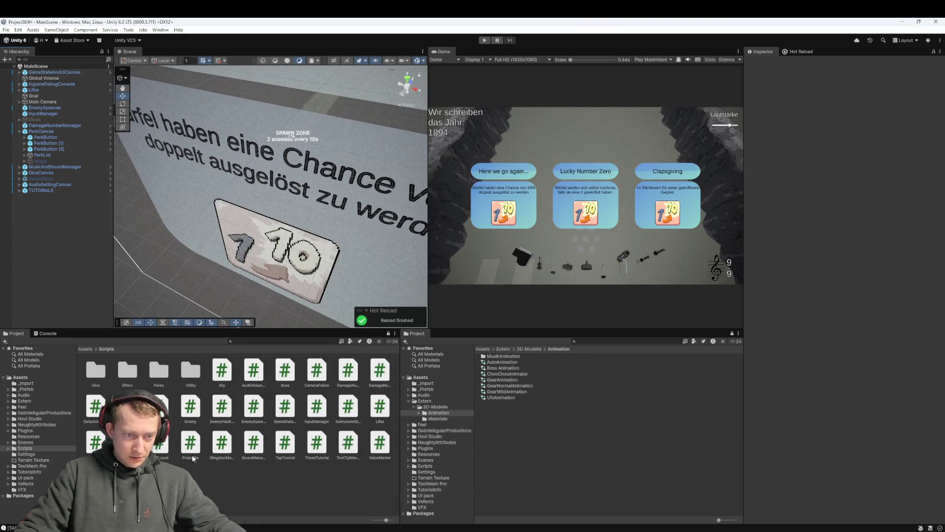
{"action": "left_click", "coordinate": [937, 21]}
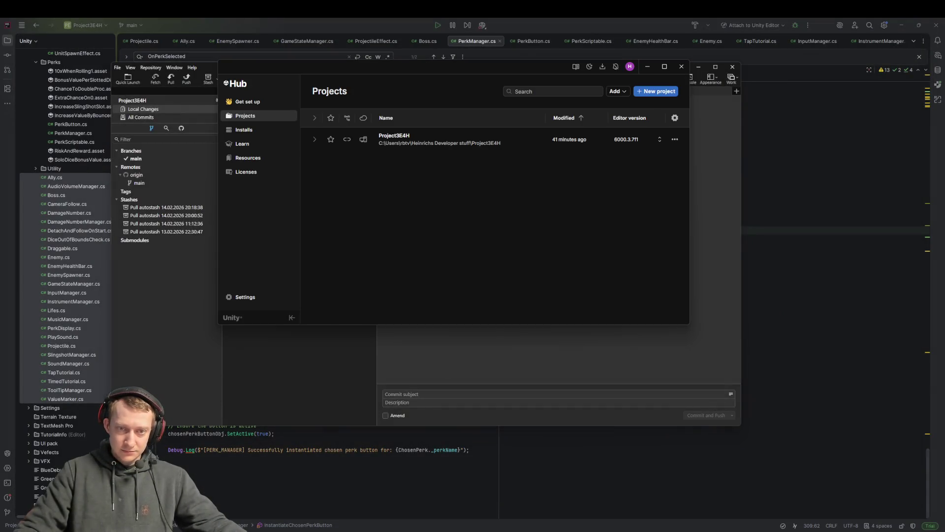
Relaunch Project3E4H from Unity Hub's Projects list
{"action": "left_click", "coordinate": [405, 134]}
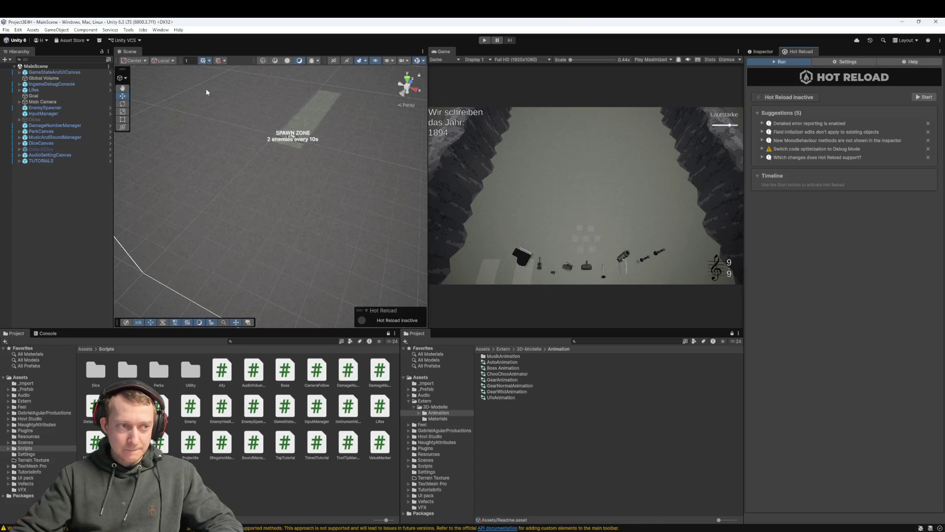
Select DiceCanvas and snip its Inspector components as a screenshot
{"action": "left_click", "coordinate": [52, 132]}
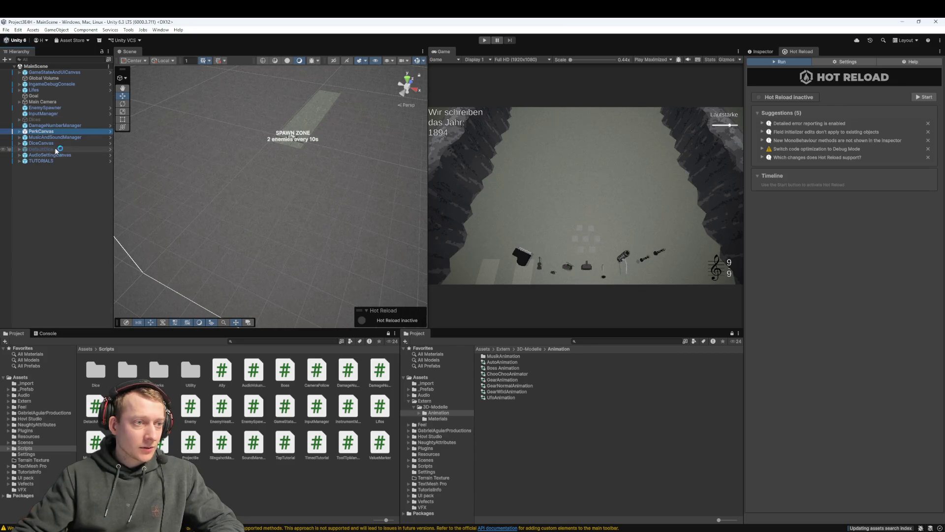
{"action": "left_click", "coordinate": [55, 143]}
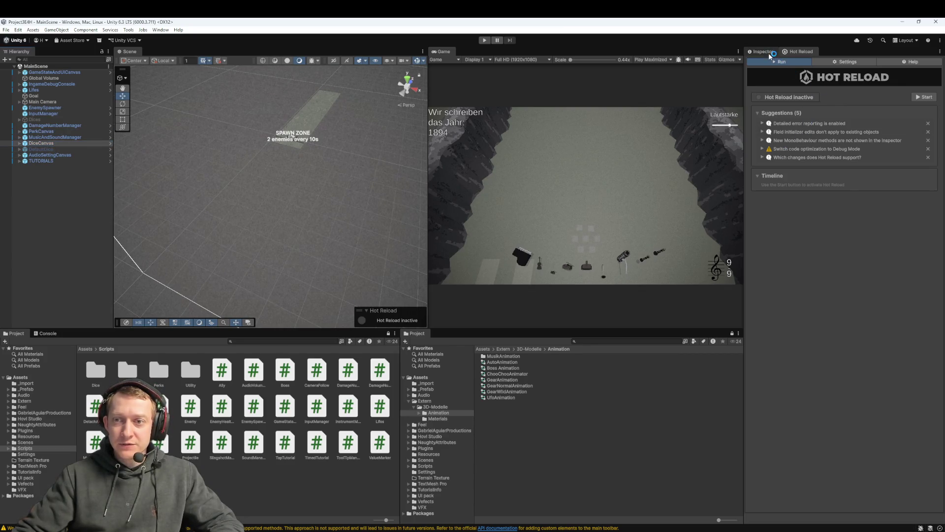
{"action": "left_click", "coordinate": [769, 53]}
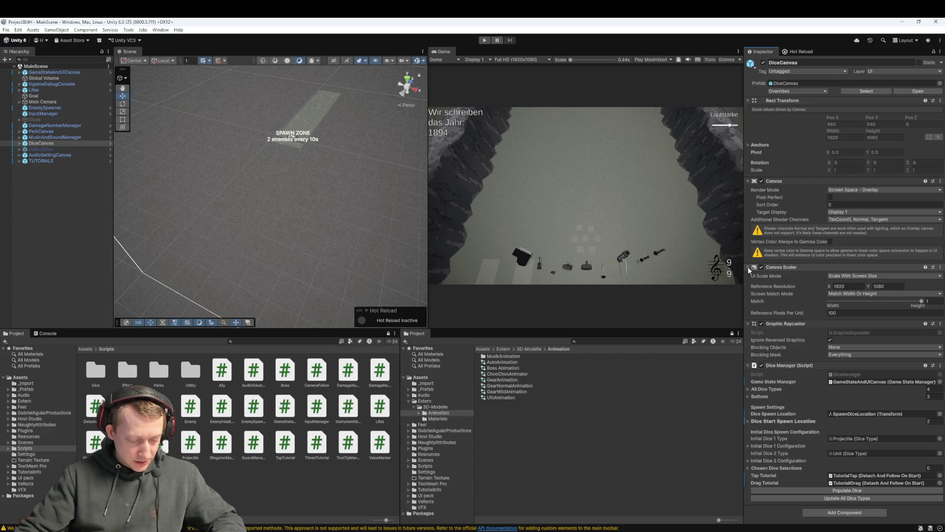
{"action": "key", "text": "super+shift+s"}
{"action": "mouse_move", "coordinate": [741, 44]}
{"action": "left_mouse_down"}
{"action": "mouse_move", "coordinate": [899, 487]}
{"action": "mouse_move", "coordinate": [944, 498]}
{"action": "left_mouse_up"}
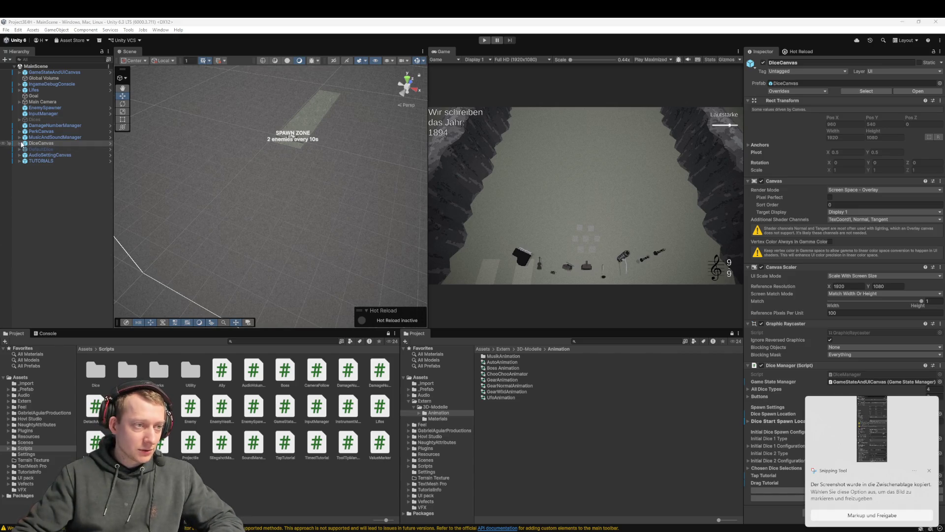
Open the Dice scripts folder and select its three dice scripts
{"action": "double_click", "coordinate": [96, 372]}
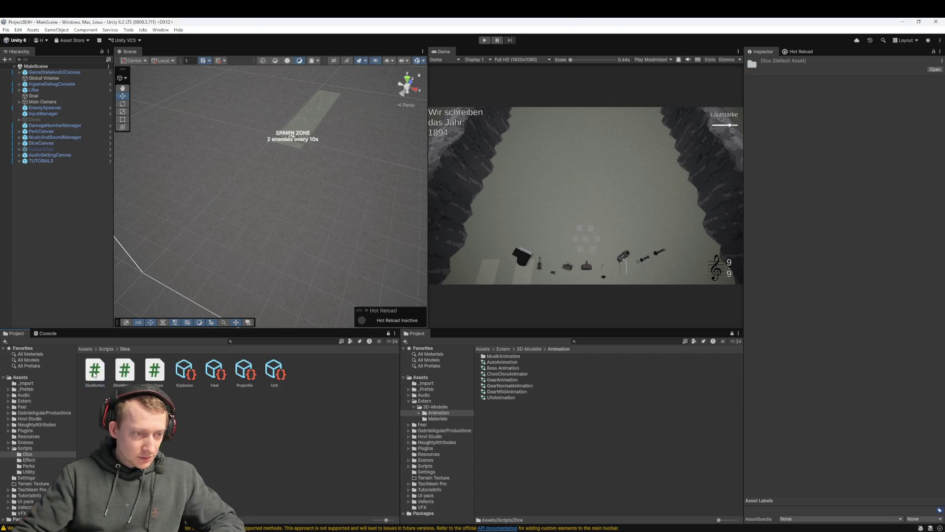
{"action": "left_click", "coordinate": [96, 372]}
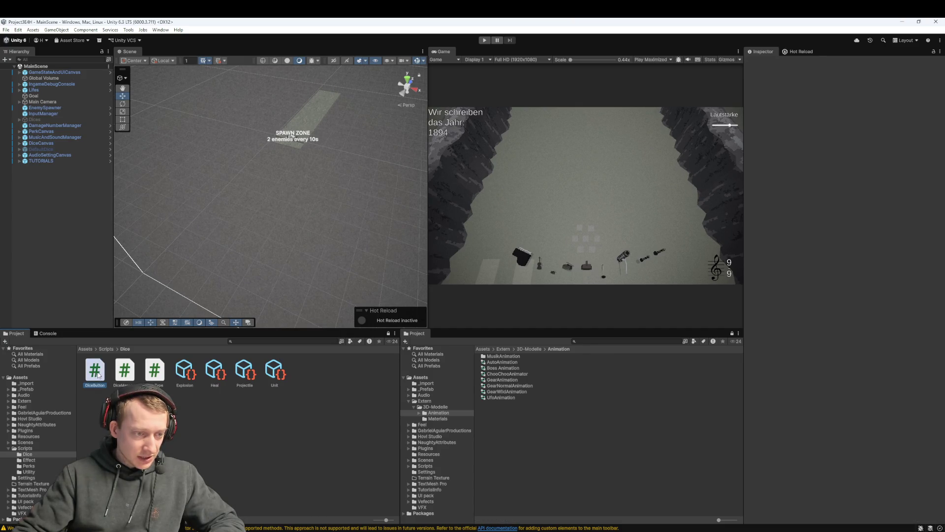
{"action": "left_click", "coordinate": [163, 379], "text": "shift"}
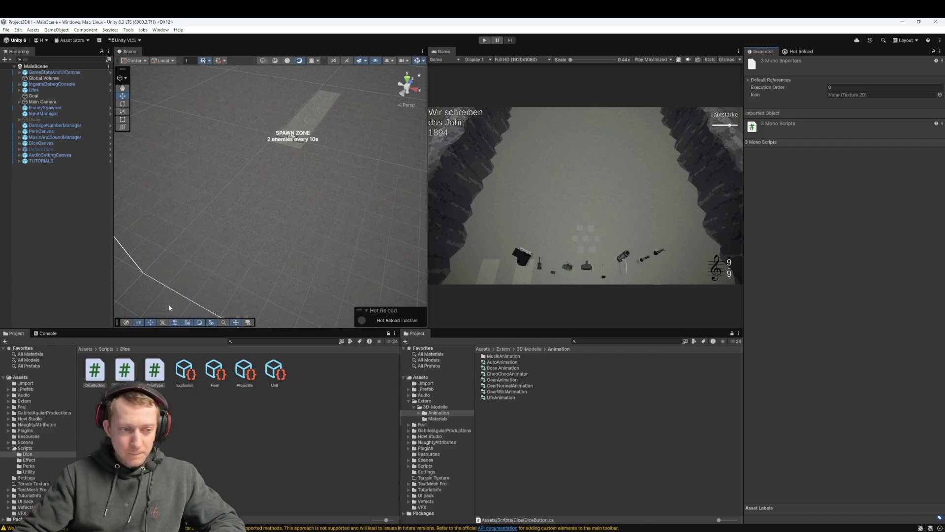
{"action": "left_click", "coordinate": [106, 348]}
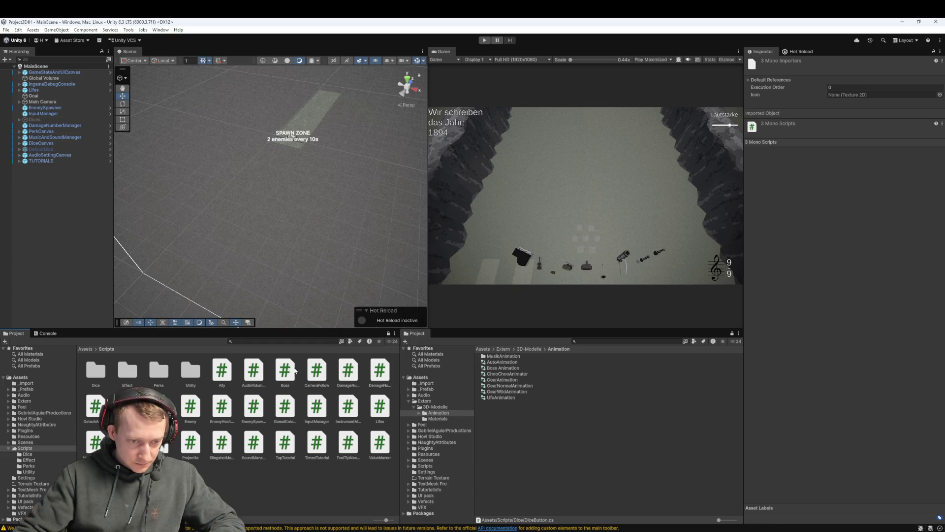
Open the Perks scripts folder and select its three perk scripts
{"action": "left_click", "coordinate": [163, 375]}
{"action": "double_click", "coordinate": [163, 375]}
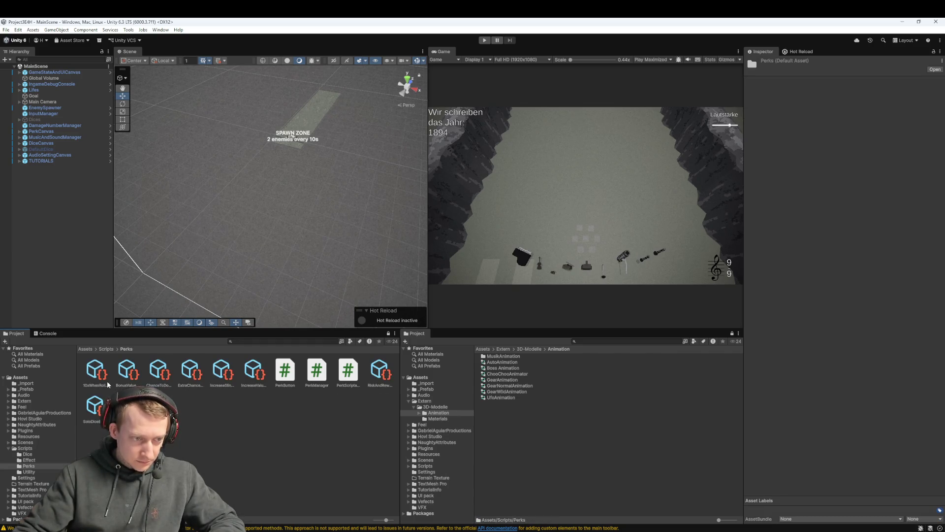
{"action": "left_click", "coordinate": [285, 370]}
{"action": "left_click", "coordinate": [344, 378], "text": "shift"}
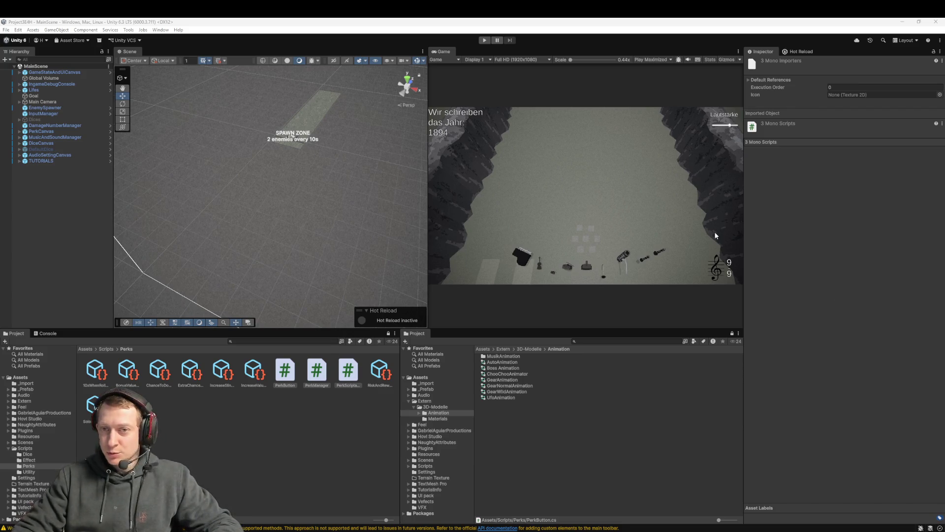
{"action": "left_click", "coordinate": [64, 89]}
Inspect the Lifes, MusicAndSoundManager, PerkCanvas and DamageNumberManager objects in the Hierarchy
{"action": "double_click", "coordinate": [64, 90]}
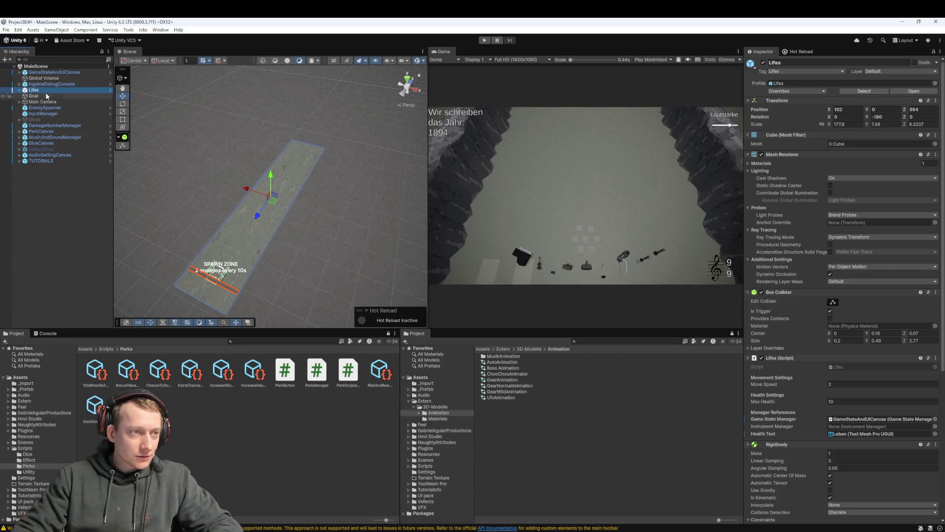
{"action": "left_click", "coordinate": [30, 172]}
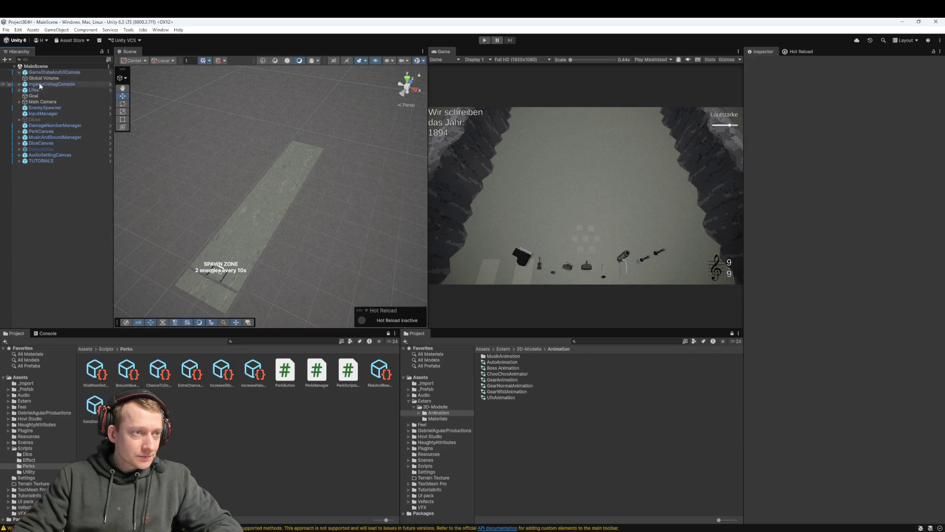
{"action": "left_click", "coordinate": [40, 137]}
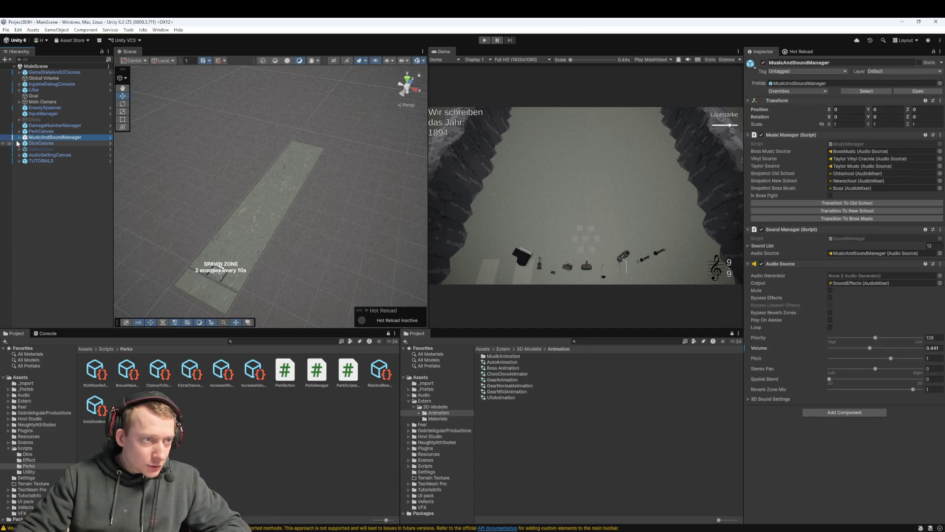
{"action": "left_click", "coordinate": [19, 137]}
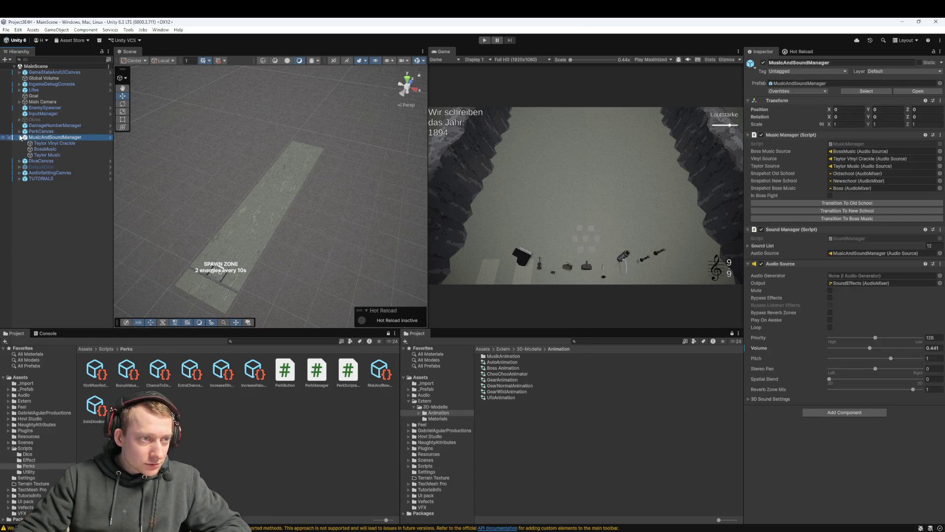
{"action": "left_click", "coordinate": [56, 150]}
{"action": "left_click", "coordinate": [51, 137]}
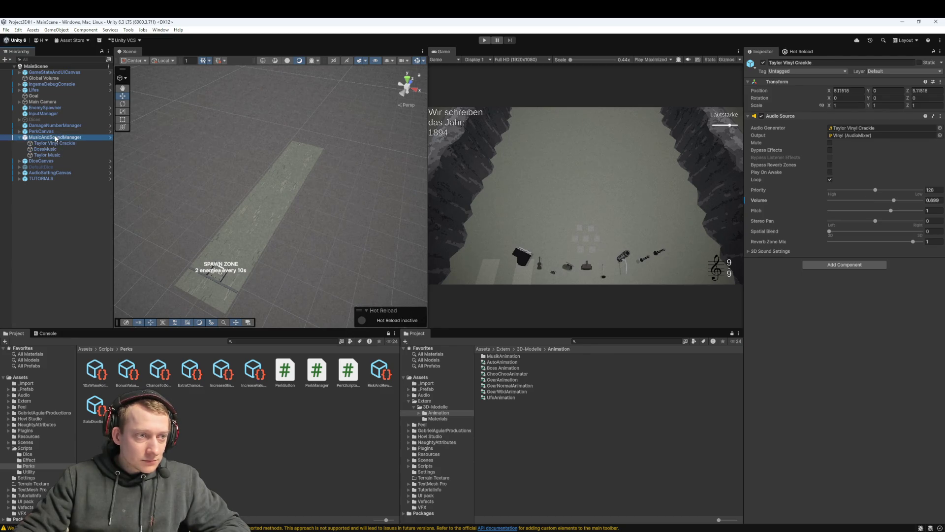
{"action": "left_click", "coordinate": [51, 132]}
{"action": "left_click", "coordinate": [35, 125]}
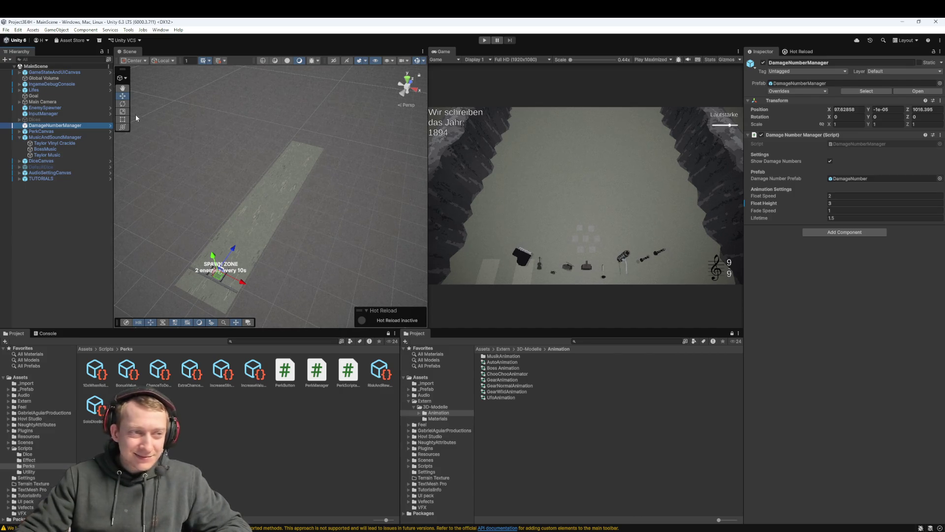
Expand GameStateAndUICanvas and frame its year text, lives display, GameOverScreen and Global Volume
{"action": "left_click", "coordinate": [59, 73]}
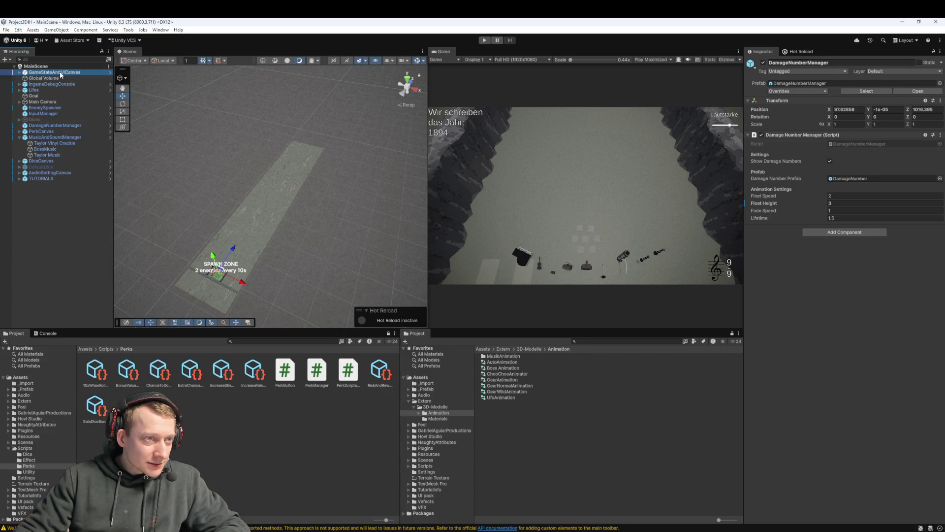
{"action": "left_click", "coordinate": [20, 72]}
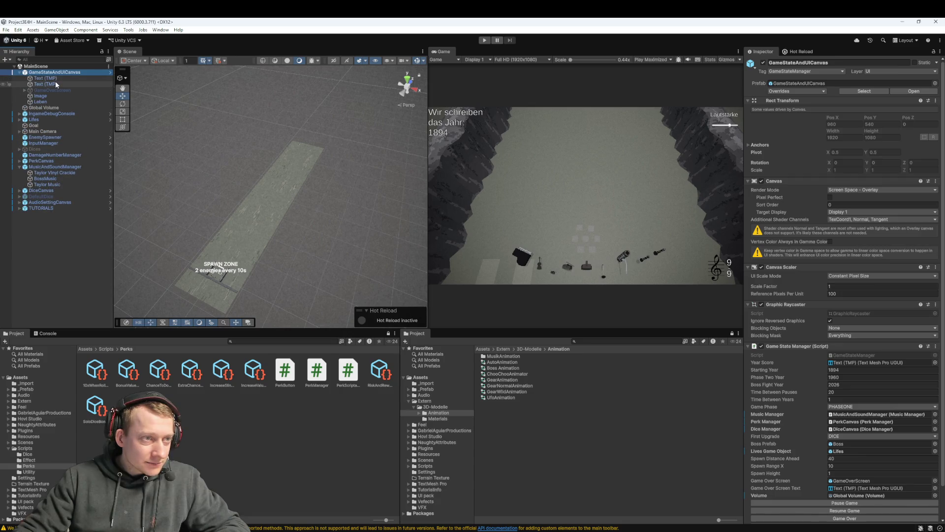
{"action": "double_click", "coordinate": [57, 78]}
{"action": "double_click", "coordinate": [58, 83]}
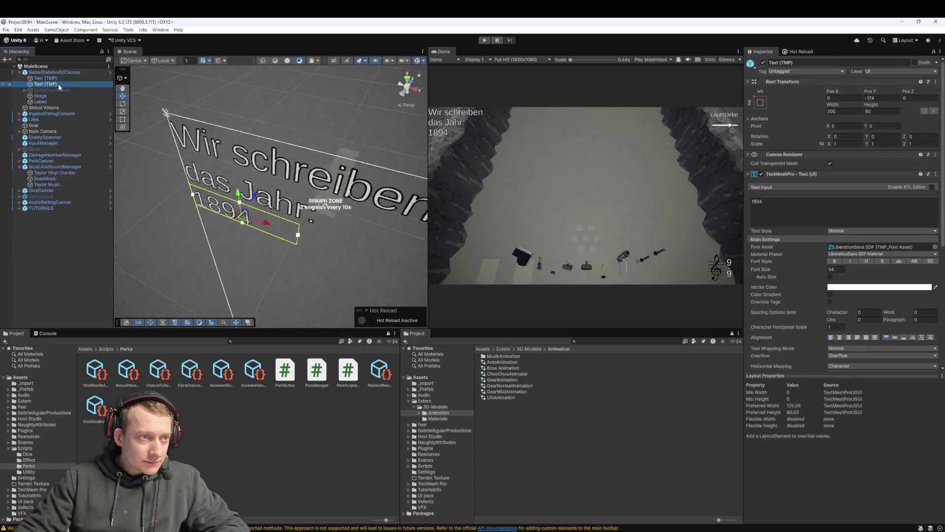
{"action": "left_click", "coordinate": [52, 95]}
{"action": "double_click", "coordinate": [52, 96]}
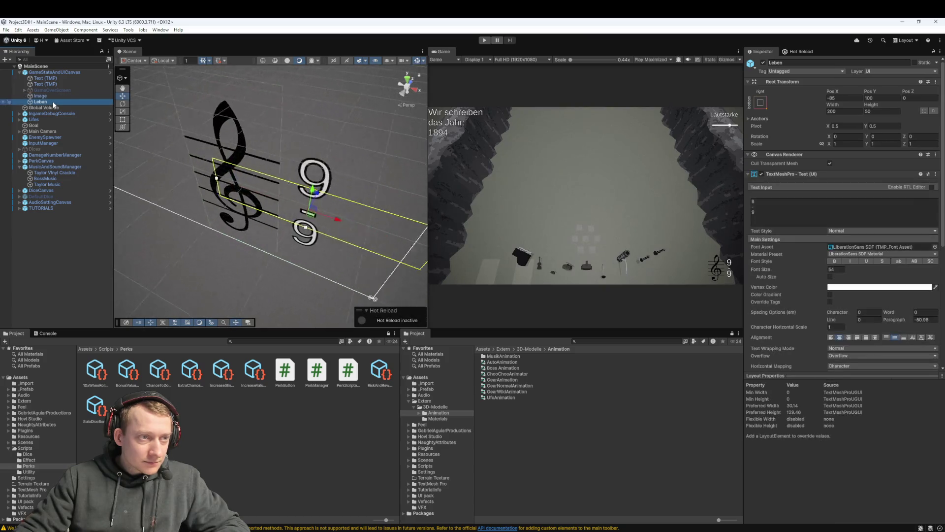
{"action": "left_click", "coordinate": [52, 90]}
{"action": "left_click", "coordinate": [37, 95]}
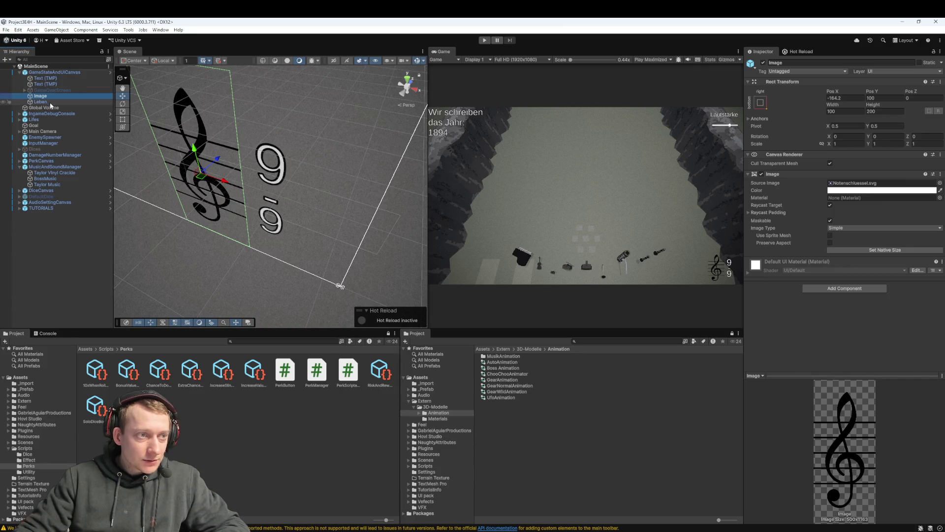
{"action": "double_click", "coordinate": [49, 107]}
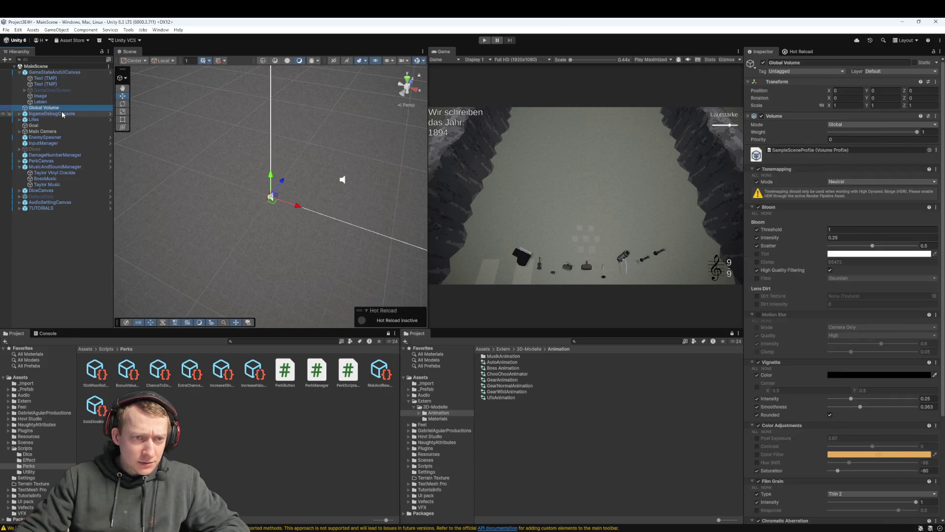
Look over the IngameDebugConsole and Lifes objects, briefly expanding IngameDebugConsole
{"action": "left_click", "coordinate": [51, 114]}
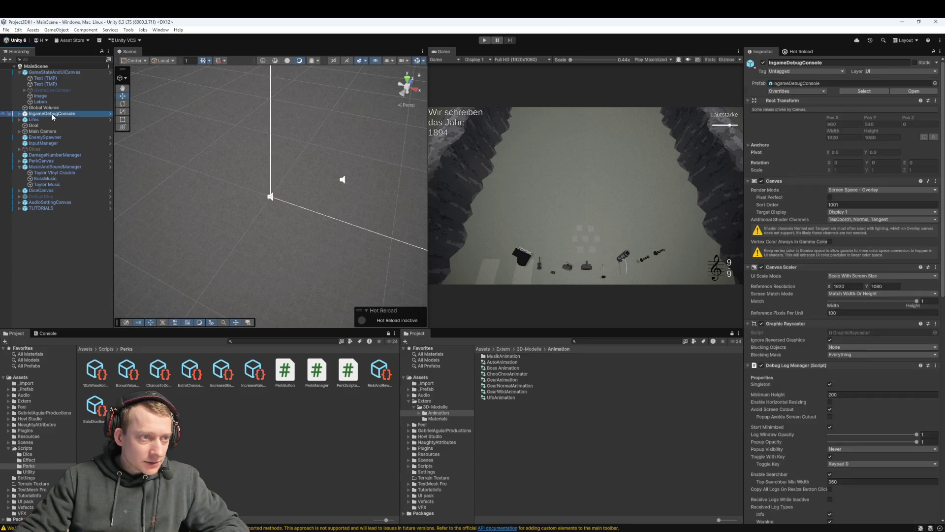
{"action": "left_click", "coordinate": [57, 120]}
{"action": "left_click", "coordinate": [54, 114]}
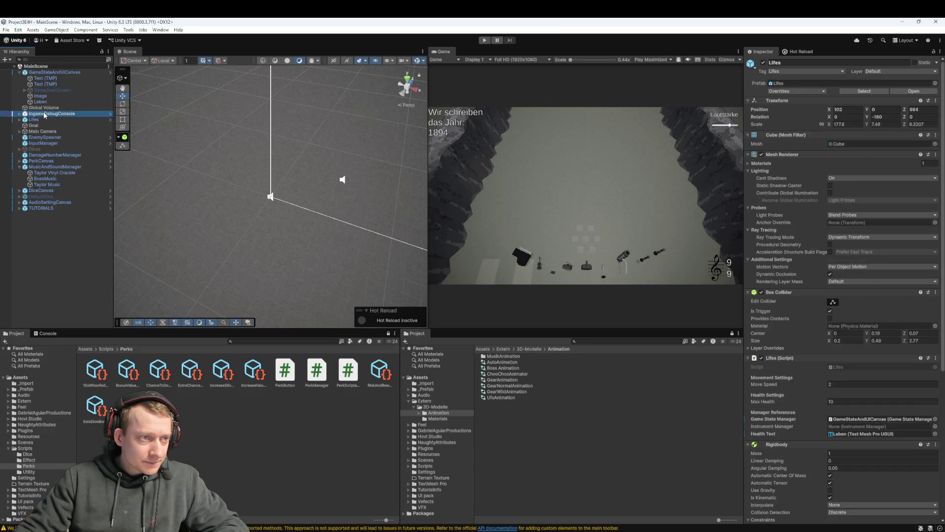
{"action": "left_click", "coordinate": [19, 114]}
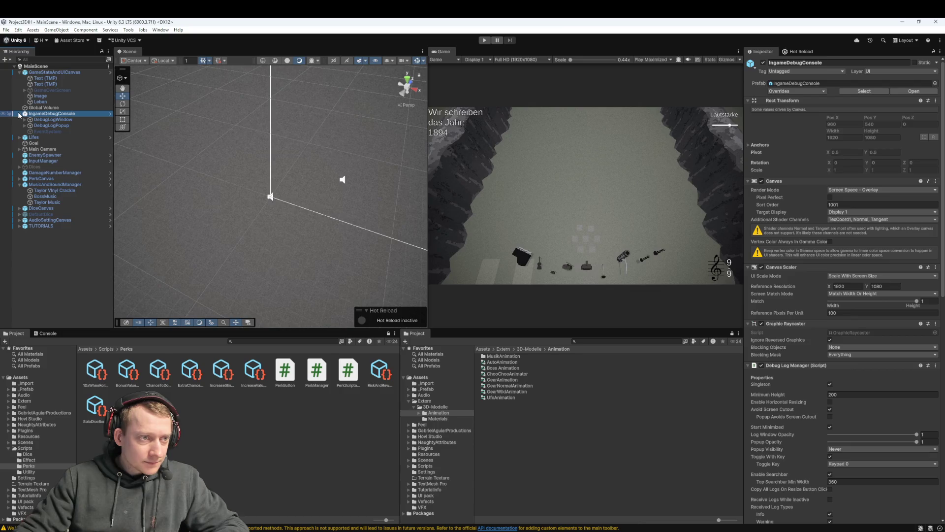
{"action": "left_click", "coordinate": [19, 114]}
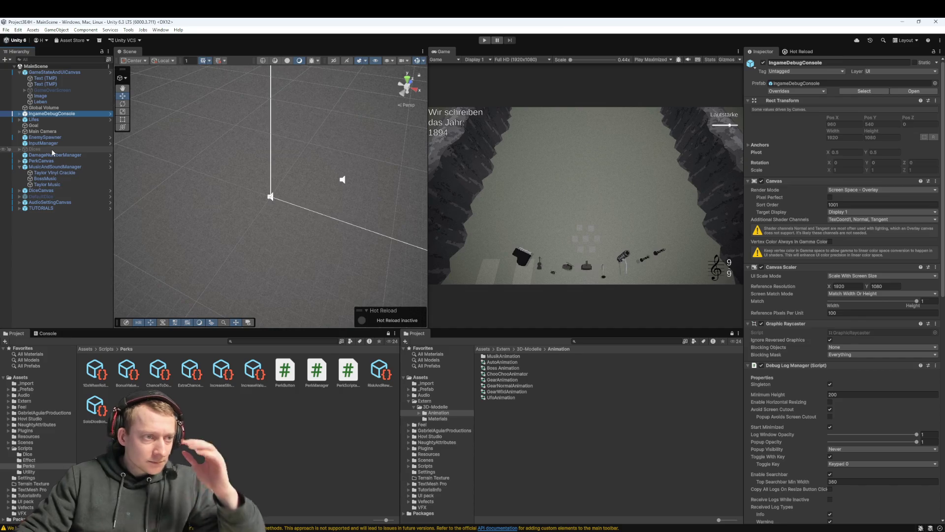
Check DiceCanvas and DefaultDice, then frame AudioSettingCanvas's volume Slider set to 0.7
{"action": "left_click", "coordinate": [46, 189]}
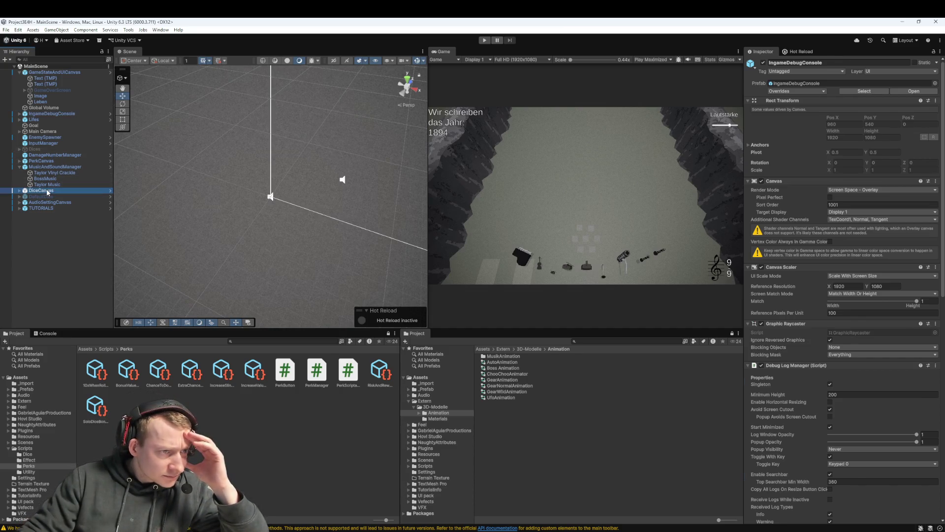
{"action": "left_click", "coordinate": [48, 197]}
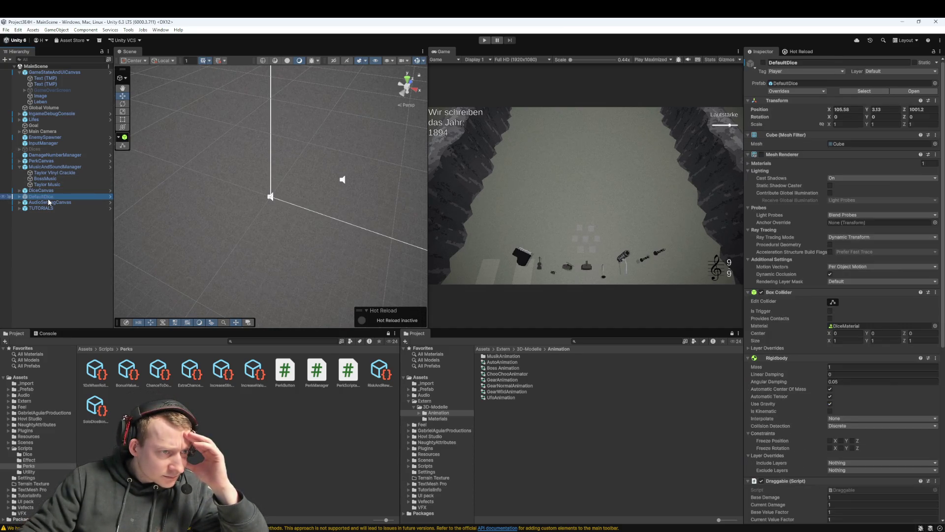
{"action": "left_click", "coordinate": [46, 201]}
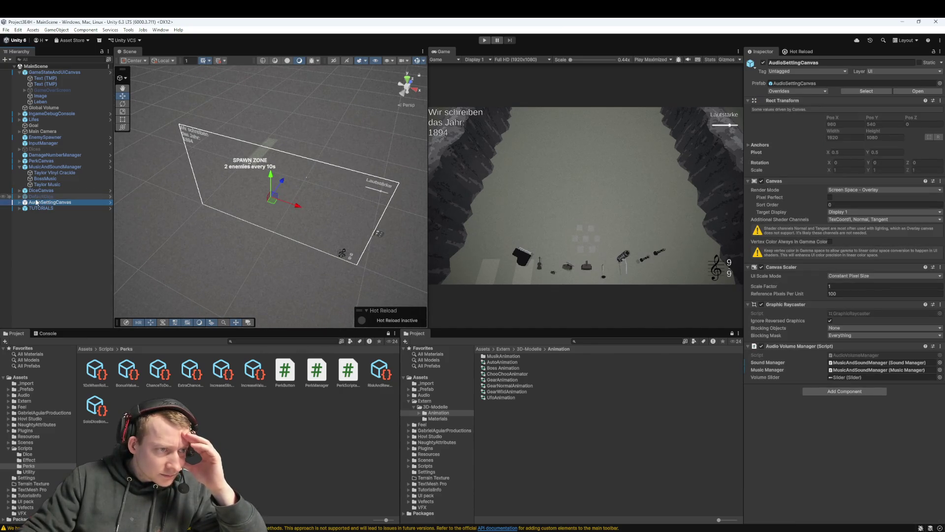
{"action": "left_click", "coordinate": [20, 202]}
{"action": "double_click", "coordinate": [39, 209]}
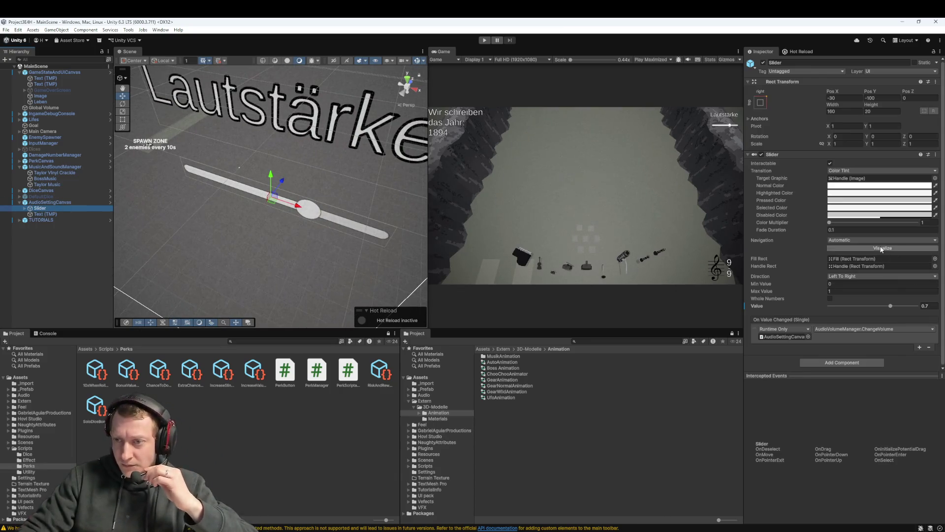
Drag the volume Slider's Value from 0.7 down to about 0.35, save, and deselect it
{"action": "left_click_drag", "start_coordinate": [892, 309], "coordinate": [860, 305]}
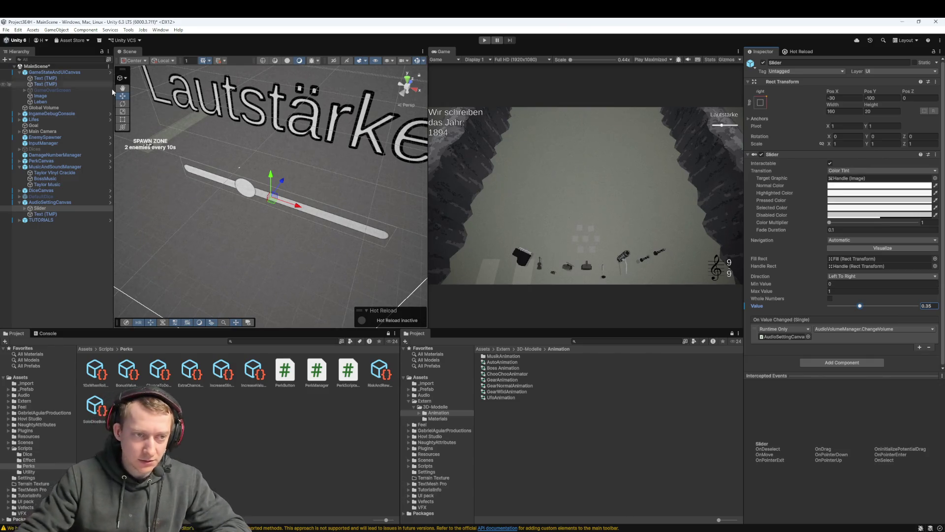
{"action": "key", "text": "ctrl+s"}
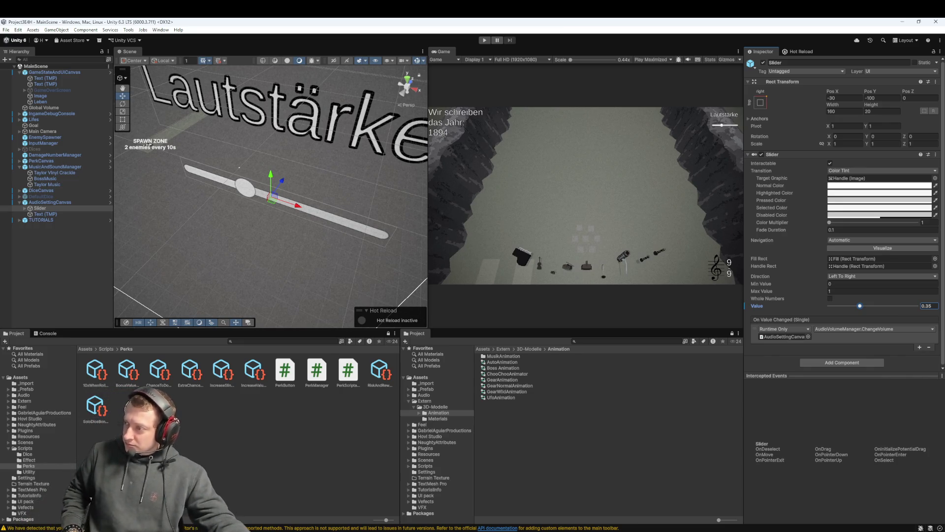
{"action": "key", "text": "alt+Tab"}
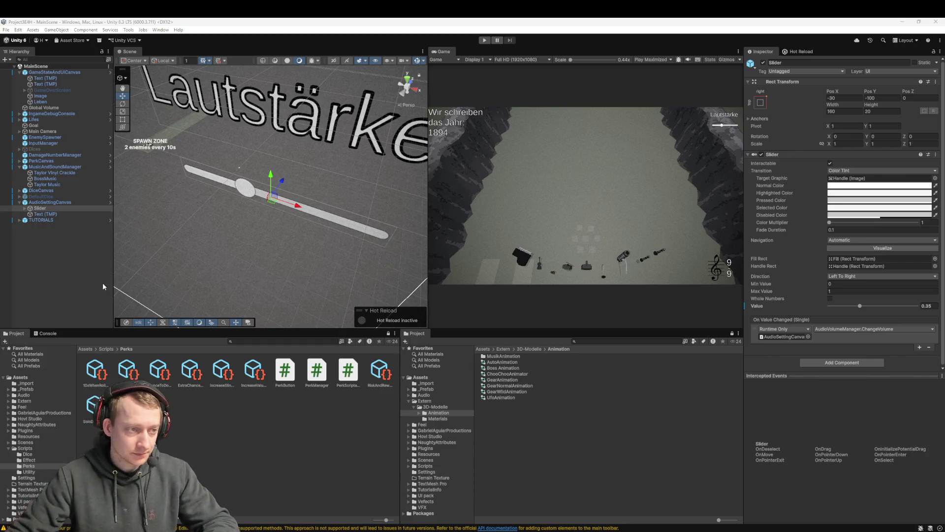
{"action": "left_click", "coordinate": [229, 493]}
Copy CanvasClickBlocker.cs from the Downloads folder into the project's Assets/Scripts folder
{"action": "left_click", "coordinate": [109, 349]}
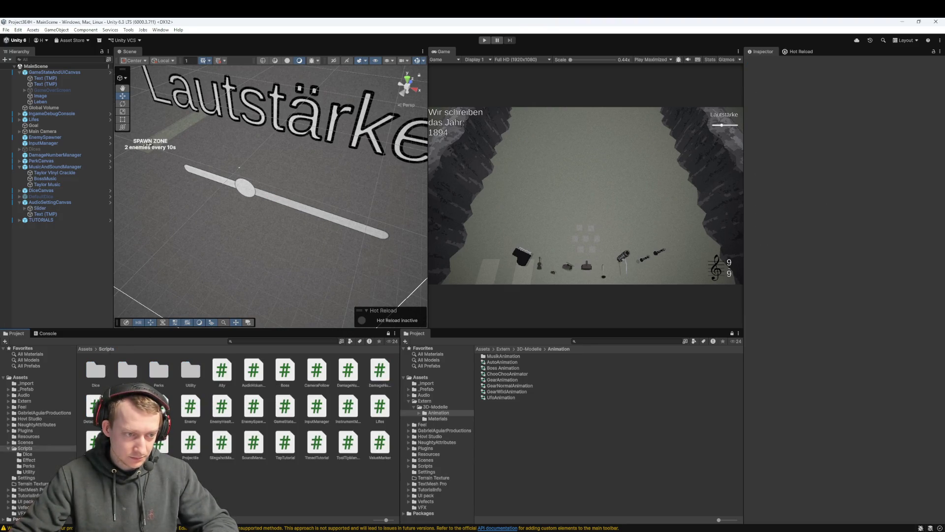
{"action": "key", "text": "super+e"}
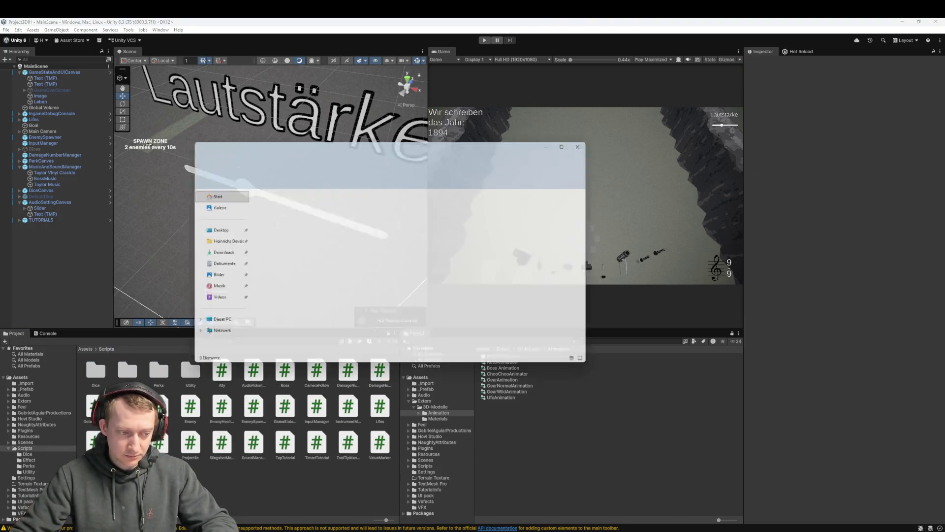
{"action": "left_click", "coordinate": [214, 251]}
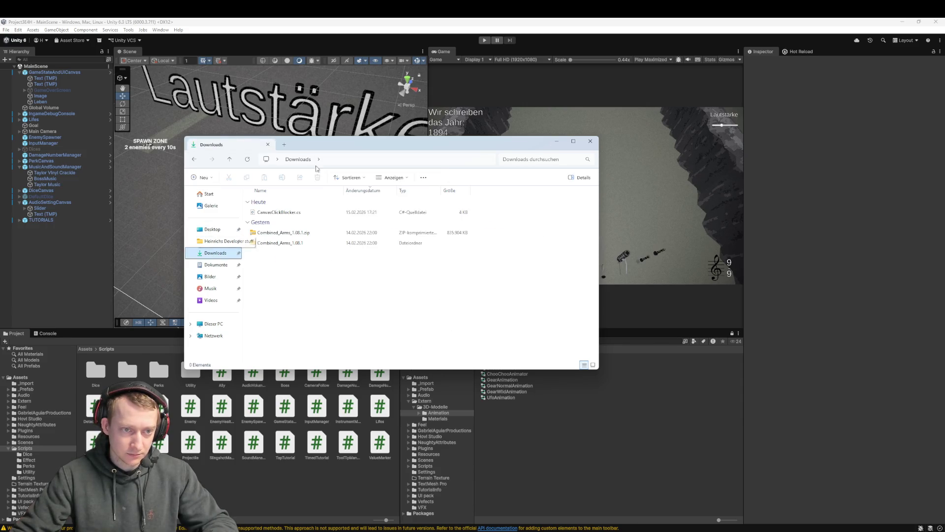
{"action": "left_click_drag", "start_coordinate": [318, 152], "coordinate": [439, 152]}
{"action": "mouse_move", "coordinate": [425, 213]}
{"action": "left_mouse_down"}
{"action": "mouse_move", "coordinate": [364, 359]}
{"action": "mouse_move", "coordinate": [419, 237]}
{"action": "mouse_move", "coordinate": [407, 219]}
{"action": "left_mouse_up"}
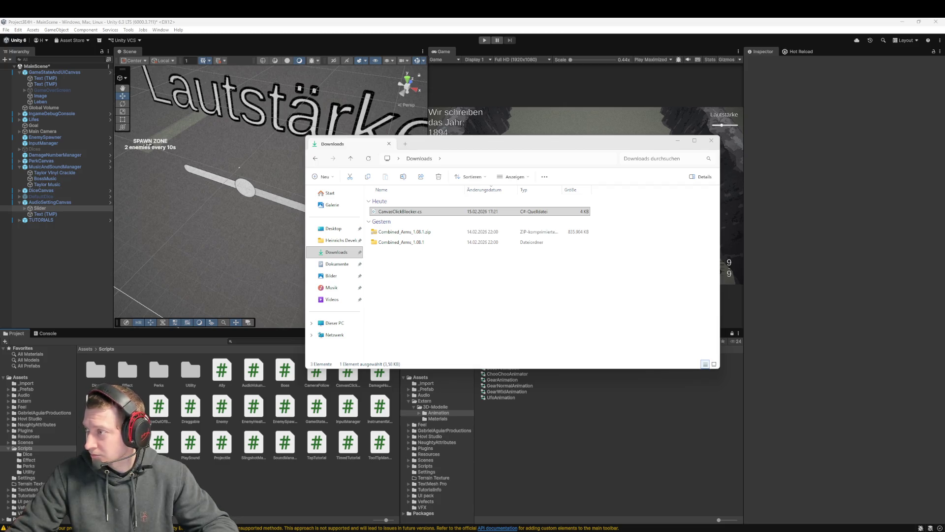
{"action": "left_click", "coordinate": [63, 162]}
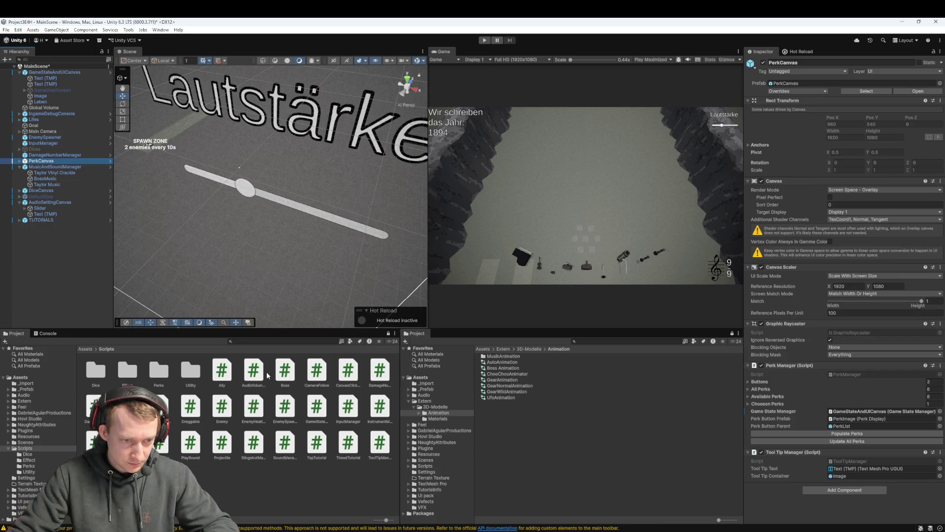
Attach the CanvasClickBlocker script to DiceCanvas and PerkCanvas, with Click Block Duration 2
{"action": "left_click", "coordinate": [348, 375]}
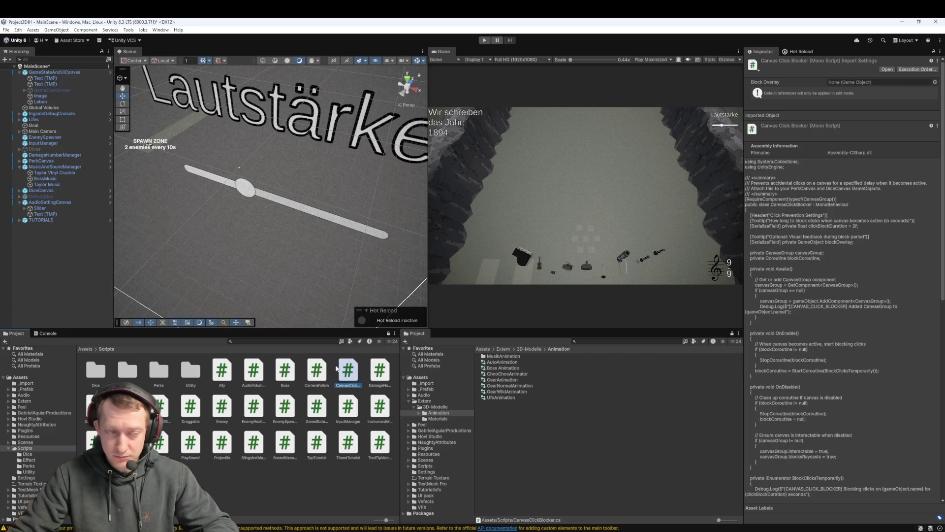
{"action": "left_click", "coordinate": [55, 191]}
{"action": "mouse_move", "coordinate": [347, 373]}
{"action": "left_mouse_down"}
{"action": "mouse_move", "coordinate": [833, 523]}
{"action": "mouse_move", "coordinate": [806, 507]}
{"action": "mouse_move", "coordinate": [802, 471]}
{"action": "left_mouse_up"}
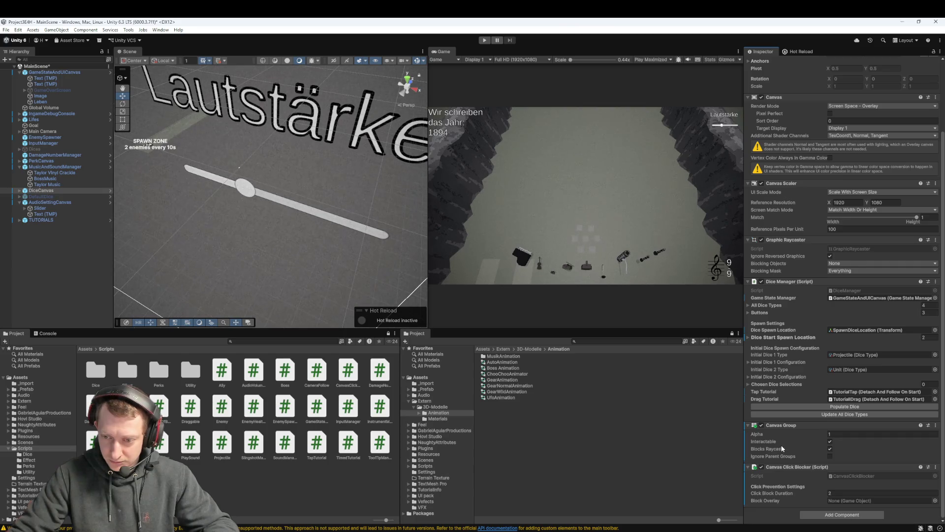
{"action": "left_click", "coordinate": [830, 492]}
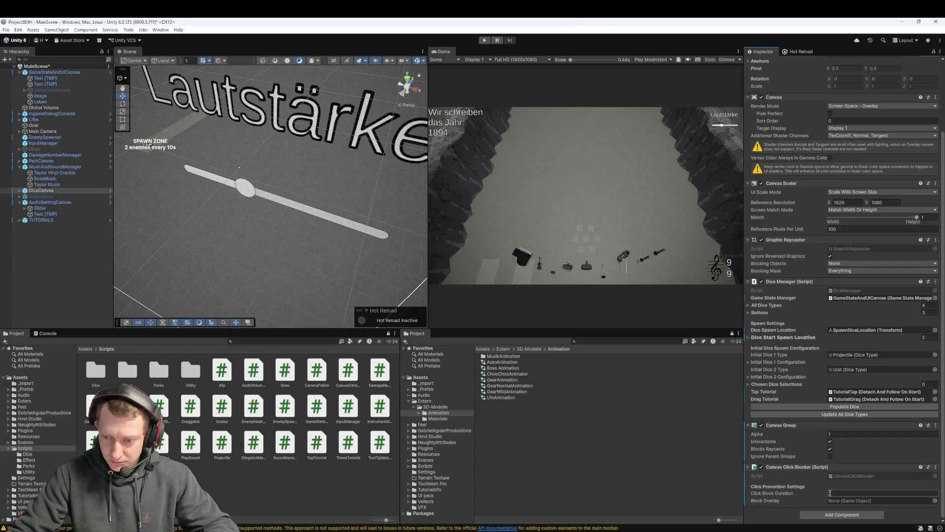
{"action": "type", "text": "2"}
{"action": "key", "text": "Return"}
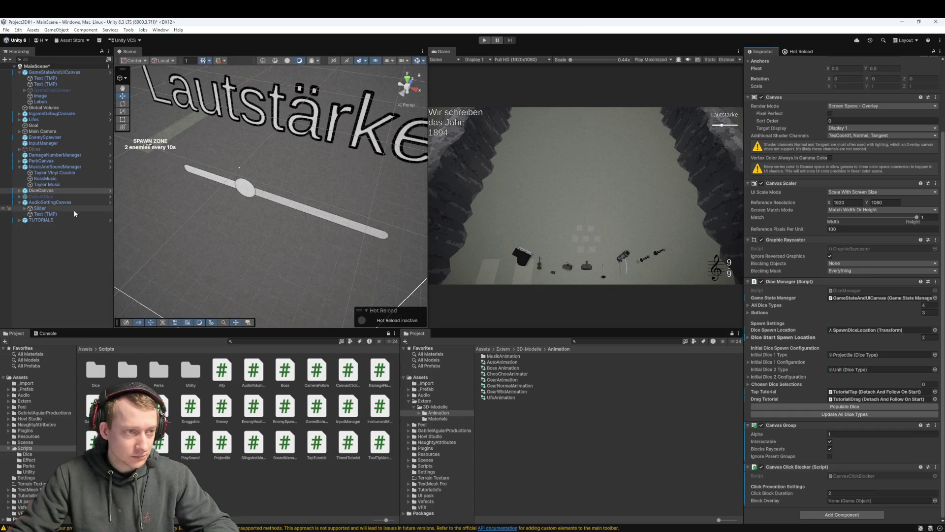
{"action": "left_click", "coordinate": [42, 161]}
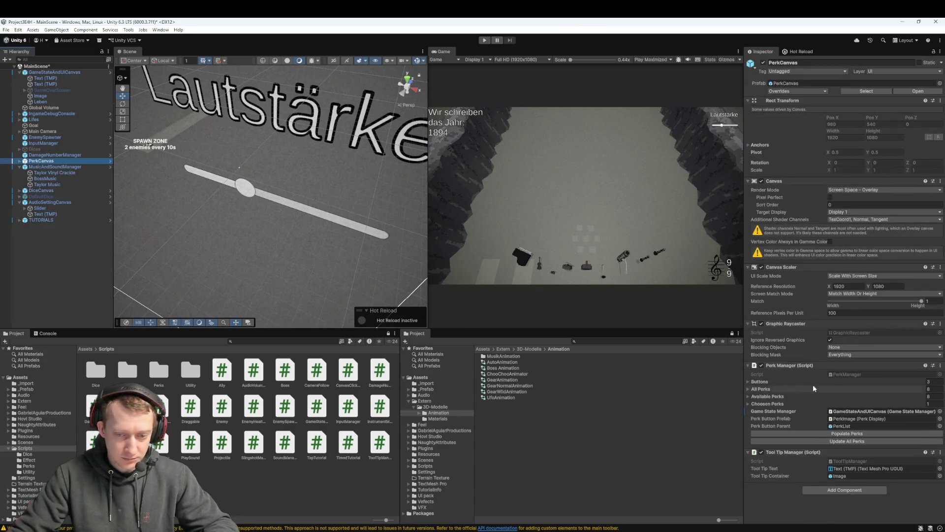
{"action": "left_click_drag", "start_coordinate": [348, 370], "coordinate": [802, 462]}
{"action": "scroll", "coordinate": [802, 447], "scroll_direction": "down", "scroll_amount": 2}
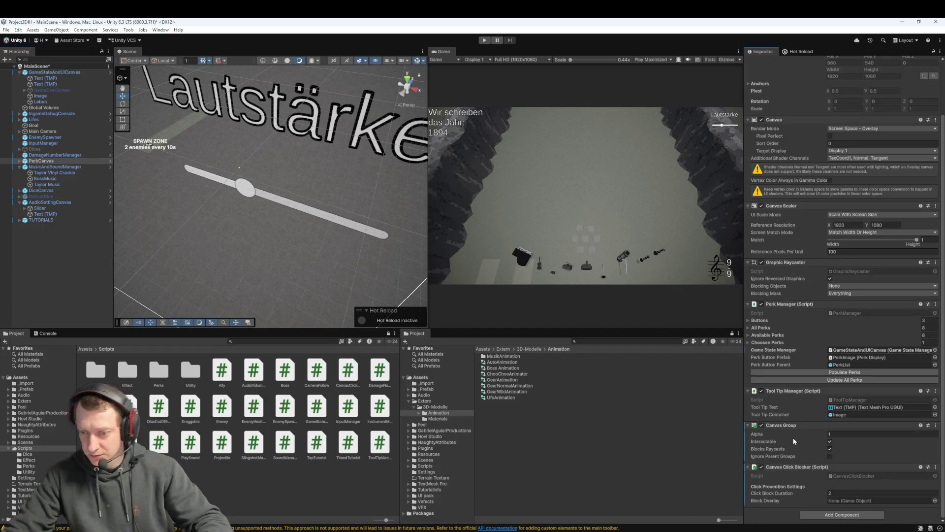
{"action": "left_click", "coordinate": [270, 480]}
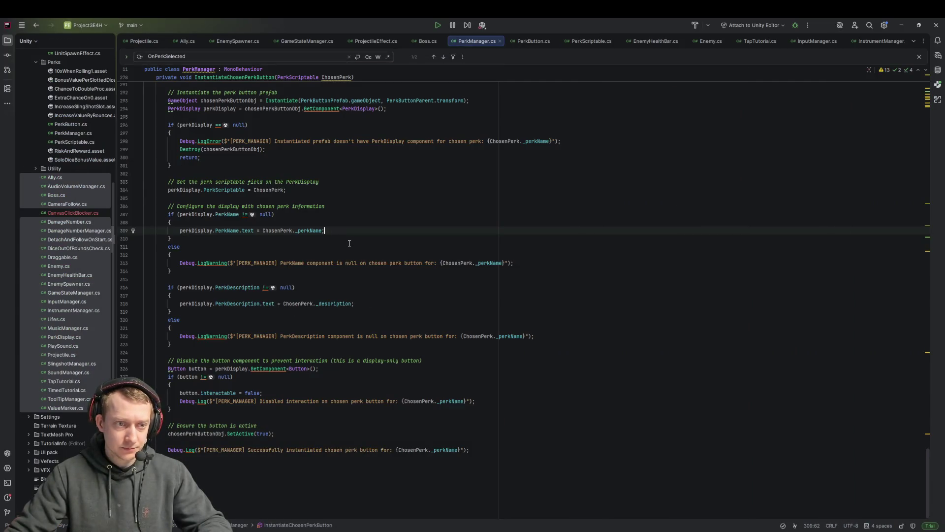
Open GameStateManager.cs in Rider with a file search for 'StateManager'
{"action": "left_click", "coordinate": [348, 246]}
{"action": "key", "text": "ctrl+shift+n"}
{"action": "type", "text": "sgtat"}
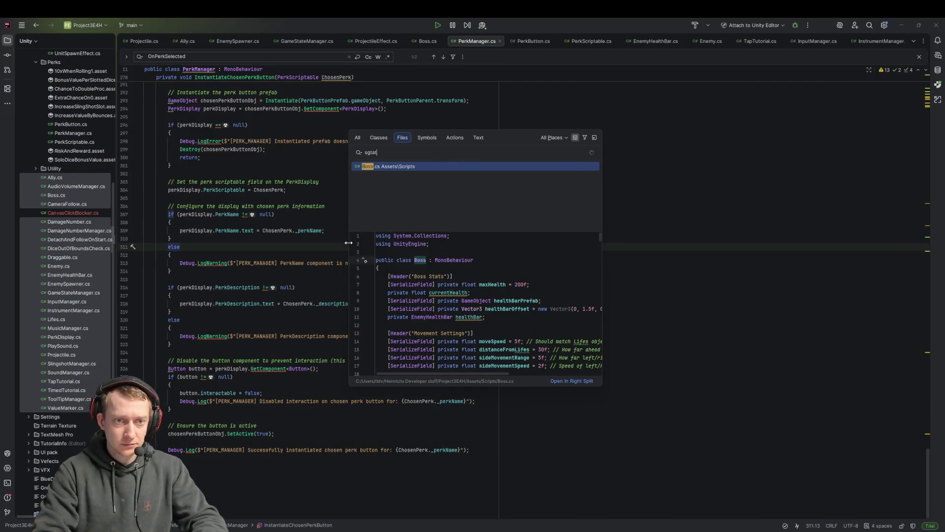
{"action": "key", "text": "BackSpace"}
{"action": "key", "text": "BackSpace"}
{"action": "key", "text": "BackSpace"}
{"action": "type", "text": "StateManager"}
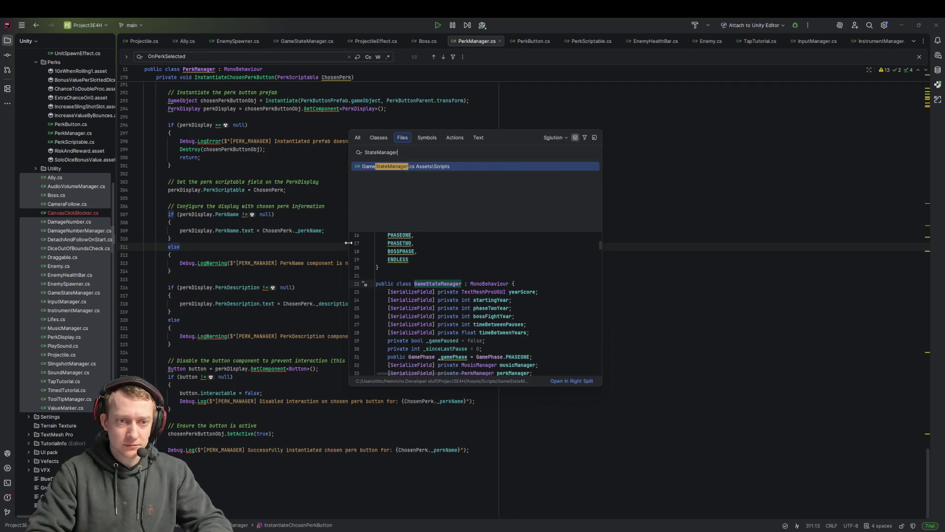
{"action": "key", "text": "Return"}
Search GameStateManager.cs for occurrences of the perkManager field
{"action": "scroll", "coordinate": [433, 178], "scroll_direction": "up", "scroll_amount": 1}
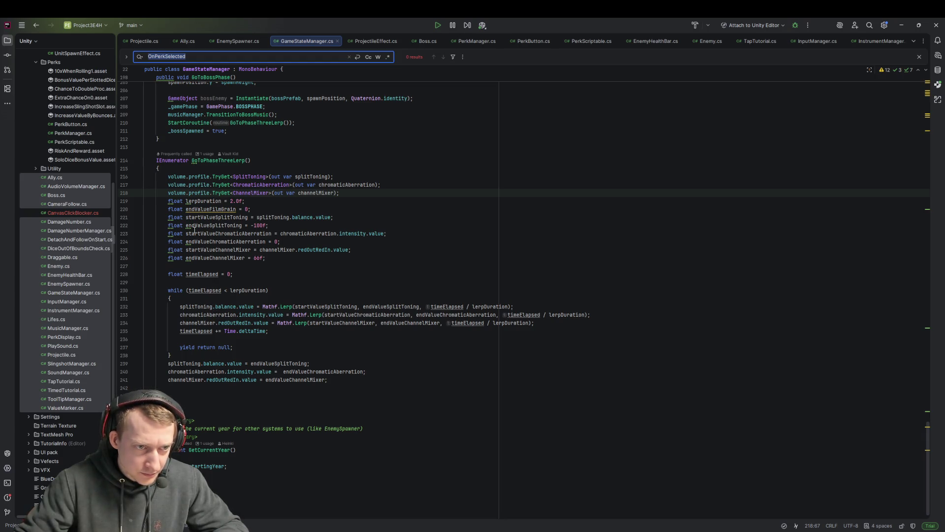
{"action": "scroll", "coordinate": [192, 232], "scroll_direction": "up", "scroll_amount": 2}
{"action": "scroll", "coordinate": [370, 266], "scroll_direction": "up", "scroll_amount": 15}
{"action": "scroll", "coordinate": [893, 280], "scroll_direction": "up", "scroll_amount": 6}
{"action": "scroll", "coordinate": [925, 291], "scroll_direction": "up", "scroll_amount": 20}
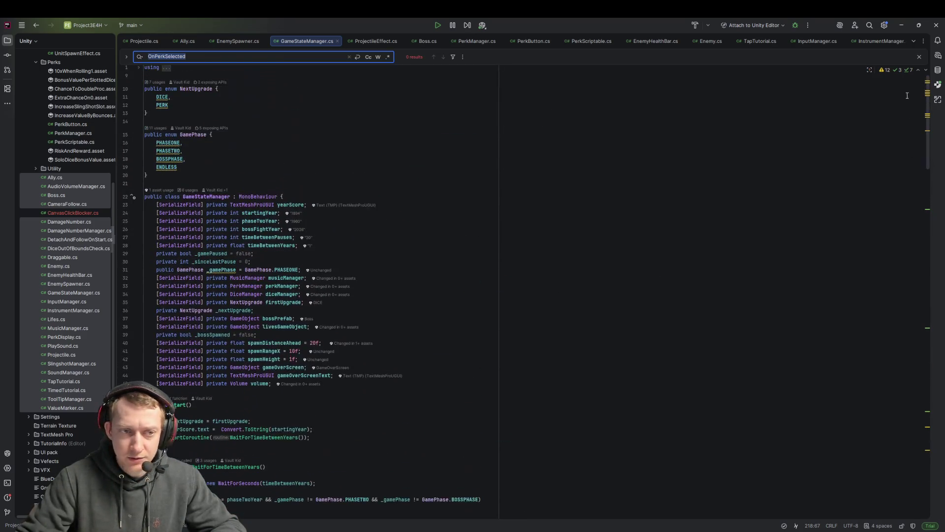
{"action": "scroll", "coordinate": [359, 235], "scroll_direction": "down", "scroll_amount": 2}
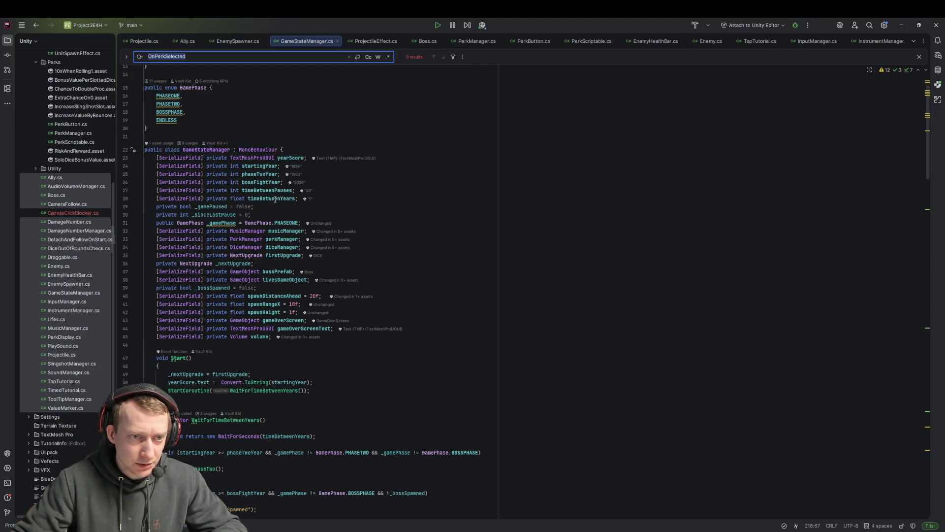
{"action": "left_click", "coordinate": [389, 206]}
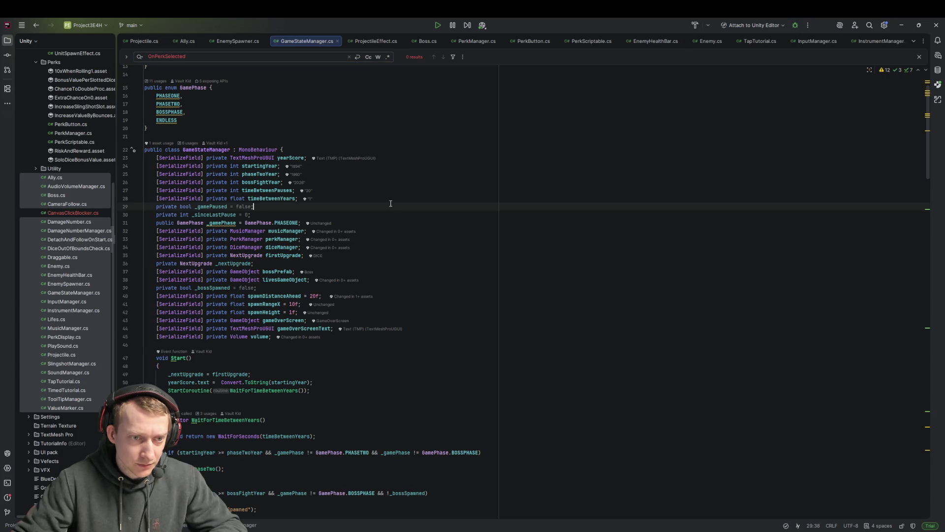
{"action": "left_click", "coordinate": [292, 239]}
{"action": "key", "text": "ctrl+f"}
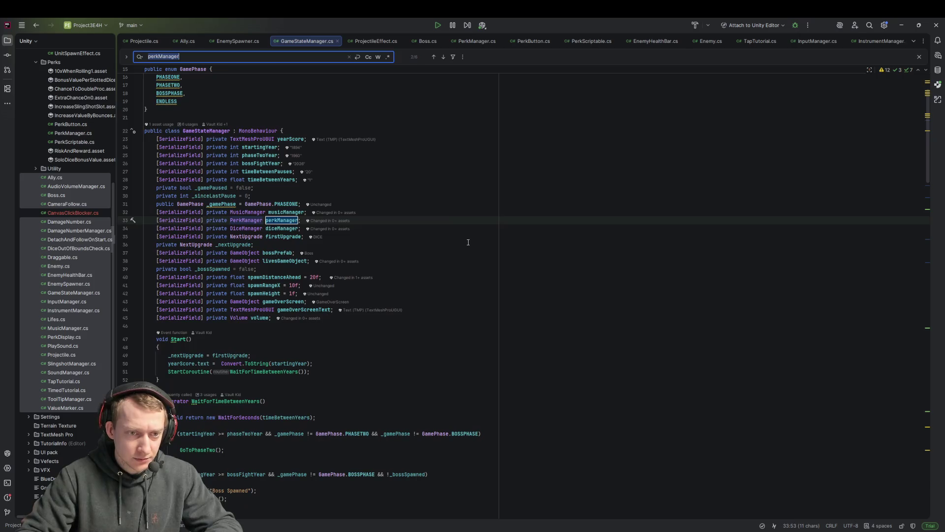
Cycle through the perkManager and WaitForTimeBetweenYears occurrences in GameStateManager.cs
{"action": "key", "text": "Return"}
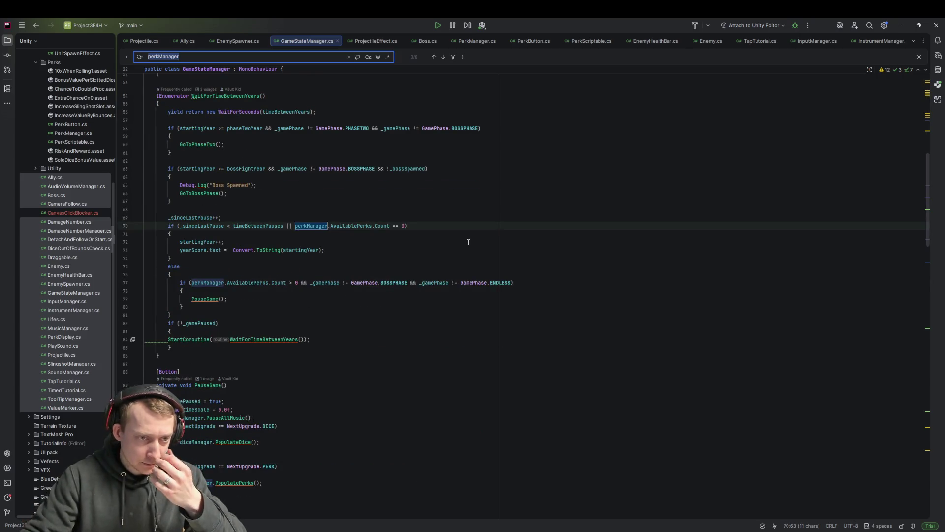
{"action": "scroll", "coordinate": [232, 234], "scroll_direction": "up", "scroll_amount": 4}
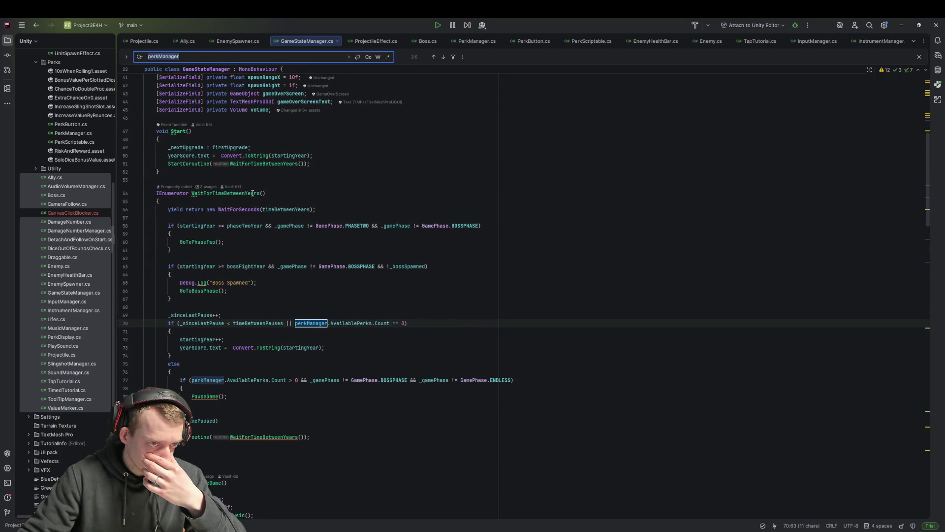
{"action": "double_click", "coordinate": [252, 193]}
{"action": "key", "text": "ctrl+f"}
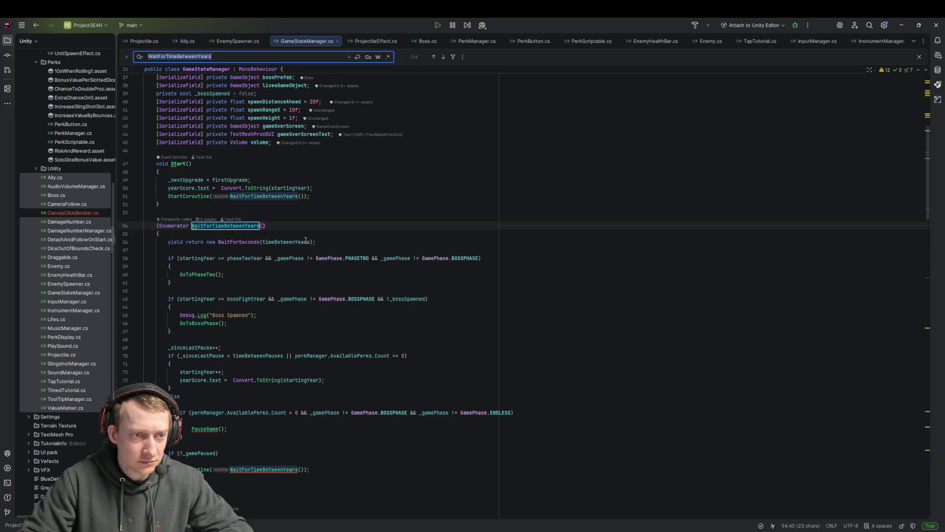
{"action": "key", "text": "Return"}
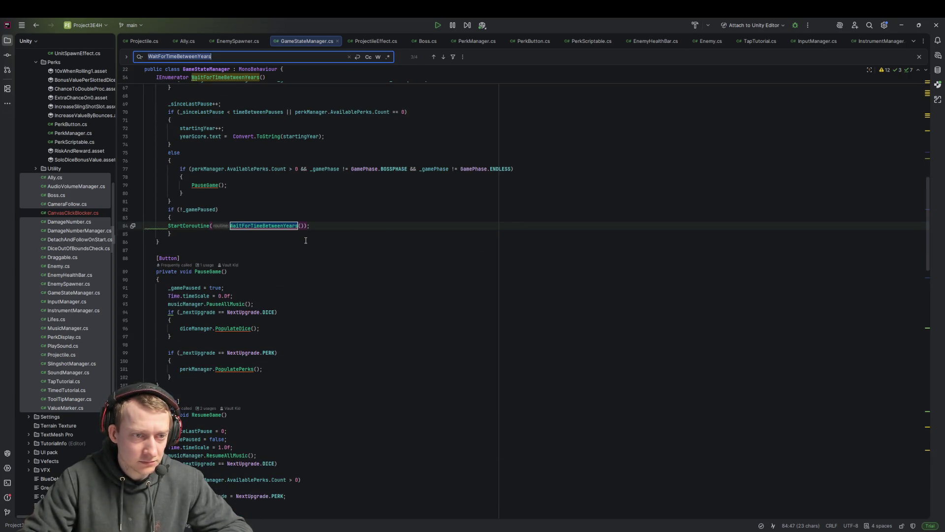
{"action": "key", "text": "Return"}
{"action": "key", "text": "Return"}
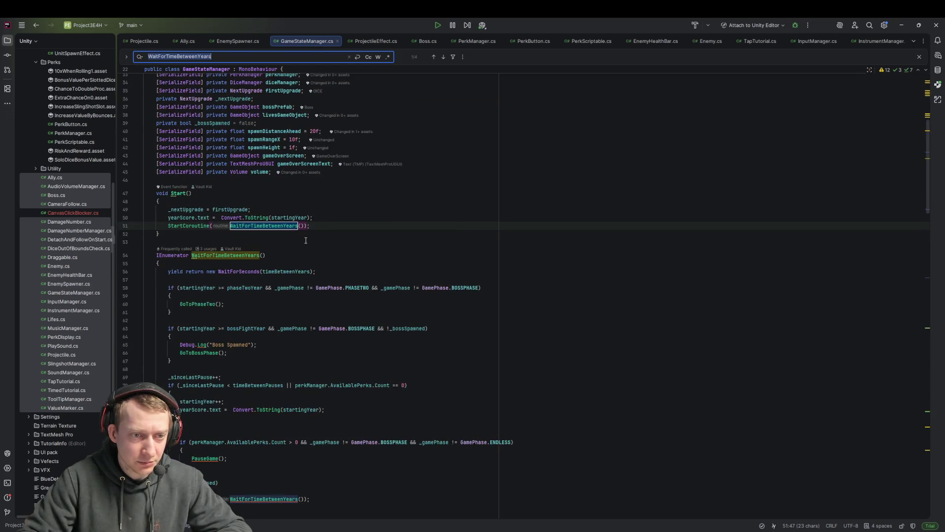
{"action": "key", "text": "Return"}
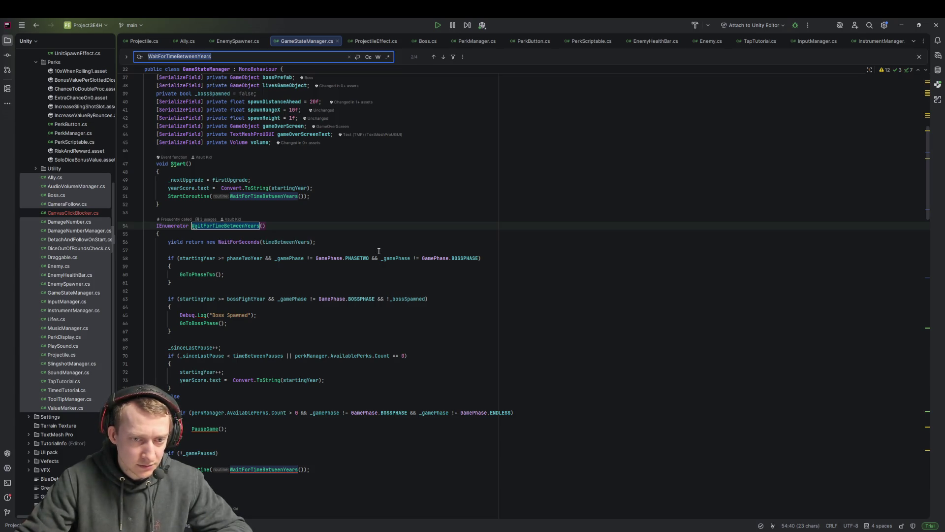
{"action": "scroll", "coordinate": [378, 251], "scroll_direction": "down", "scroll_amount": 10}
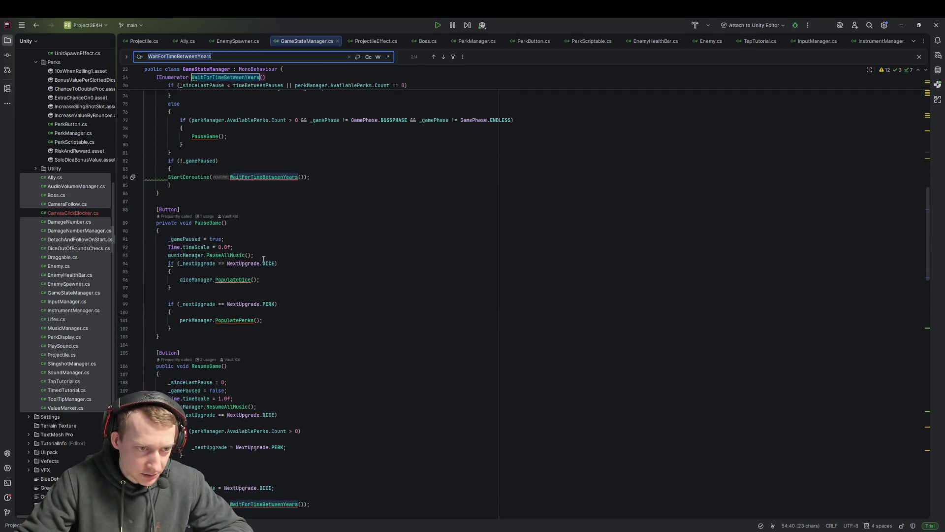
{"action": "scroll", "coordinate": [187, 249], "scroll_direction": "down", "scroll_amount": 14}
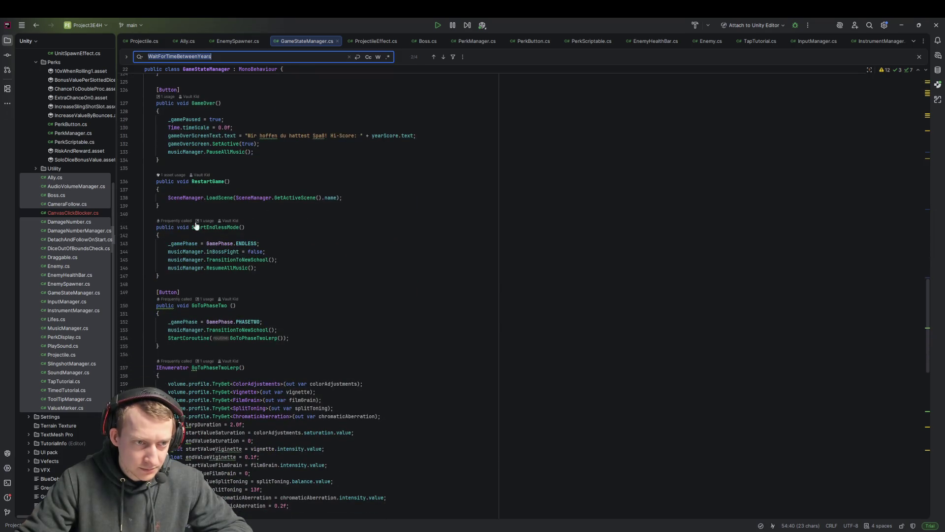
{"action": "scroll", "coordinate": [235, 242], "scroll_direction": "down", "scroll_amount": 7}
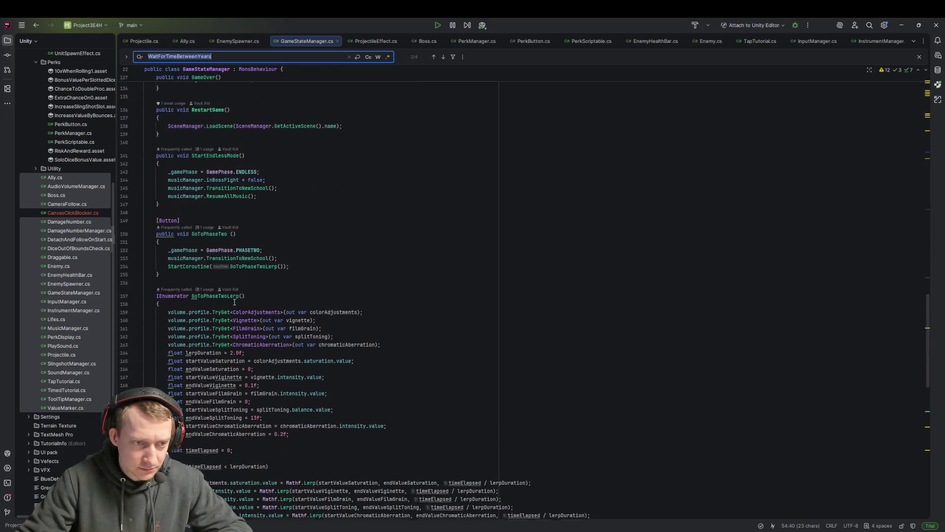
{"action": "scroll", "coordinate": [216, 206], "scroll_direction": "down", "scroll_amount": 15}
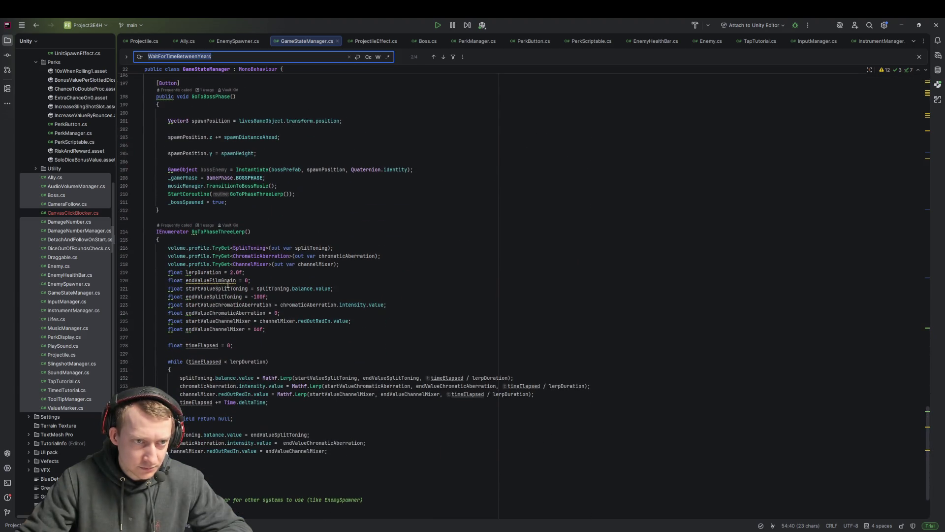
{"action": "scroll", "coordinate": [229, 263], "scroll_direction": "down", "scroll_amount": 3}
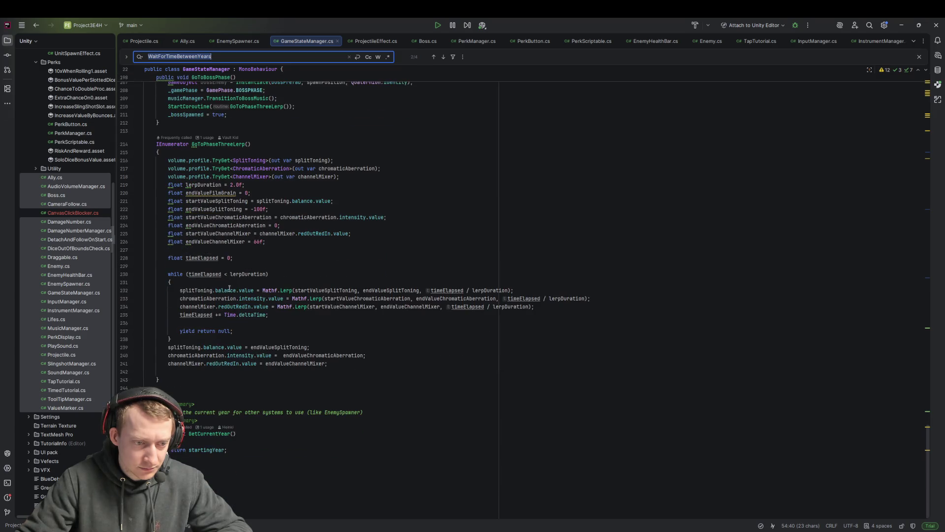
{"action": "scroll", "coordinate": [227, 285], "scroll_direction": "up", "scroll_amount": 20}
{"action": "scroll", "coordinate": [407, 382], "scroll_direction": "up", "scroll_amount": 15}
Find where timeBetweenPauses (20) is declared and used, then return to Unity
{"action": "left_click", "coordinate": [401, 331]}
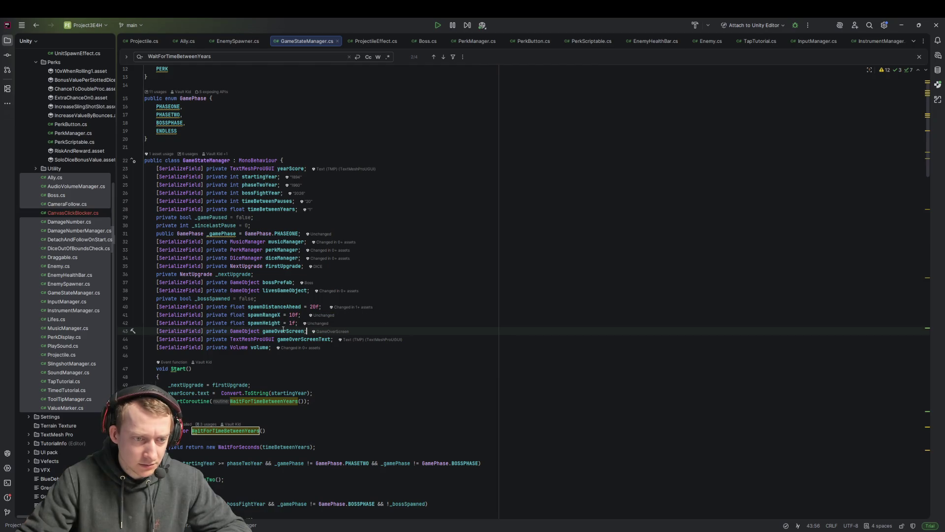
{"action": "left_click", "coordinate": [320, 306]}
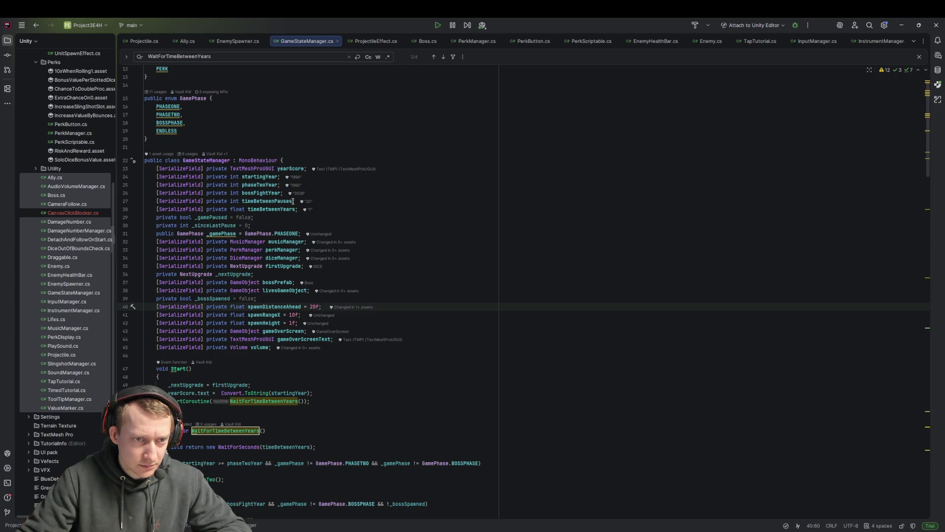
{"action": "double_click", "coordinate": [290, 200]}
{"action": "key", "text": "ctrl+f"}
{"action": "key", "text": "Return"}
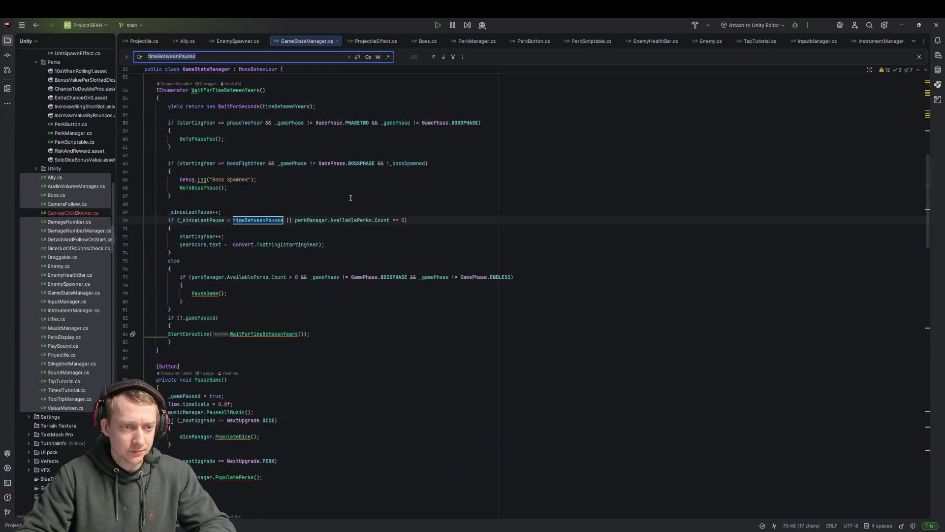
{"action": "key", "text": "Return"}
{"action": "key", "text": "Return"}
{"action": "key", "text": "Return"}
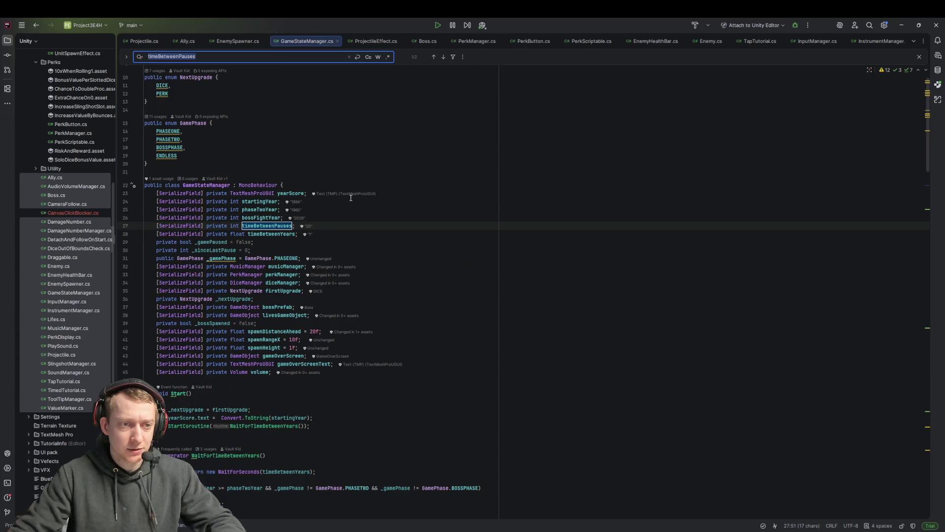
{"action": "key", "text": "Escape"}
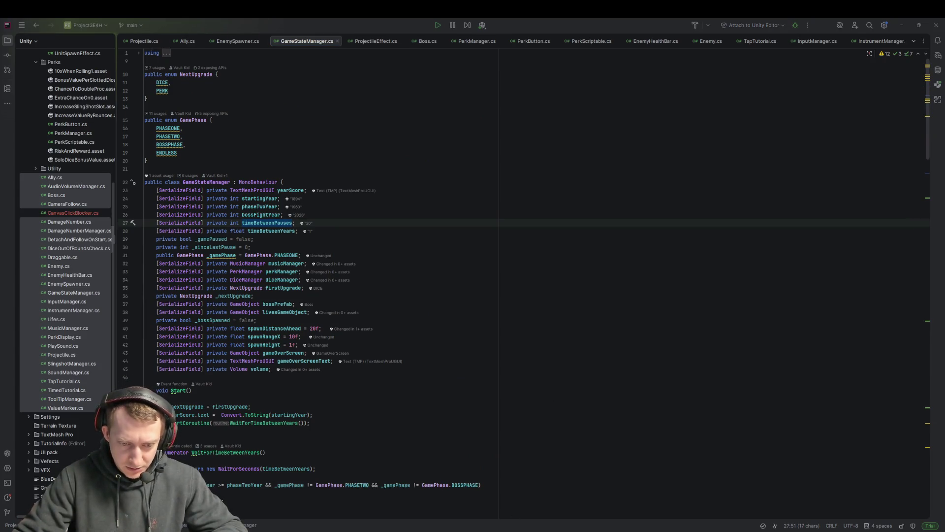
{"action": "key", "text": "alt+Tab"}
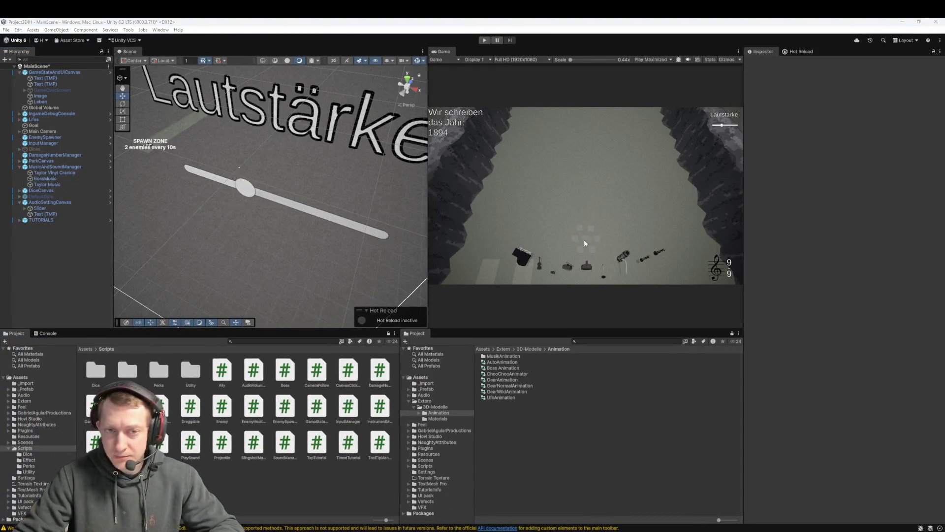
Set GameStateAndUICanvas's Time Between Pauses to 5 and enter play mode
{"action": "left_click", "coordinate": [64, 71]}
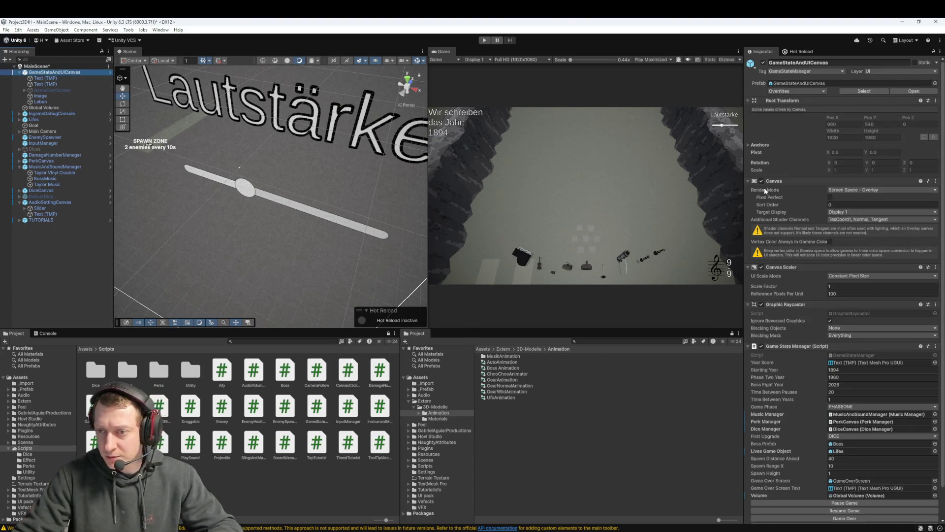
{"action": "scroll", "coordinate": [765, 191], "scroll_direction": "down", "scroll_amount": 2}
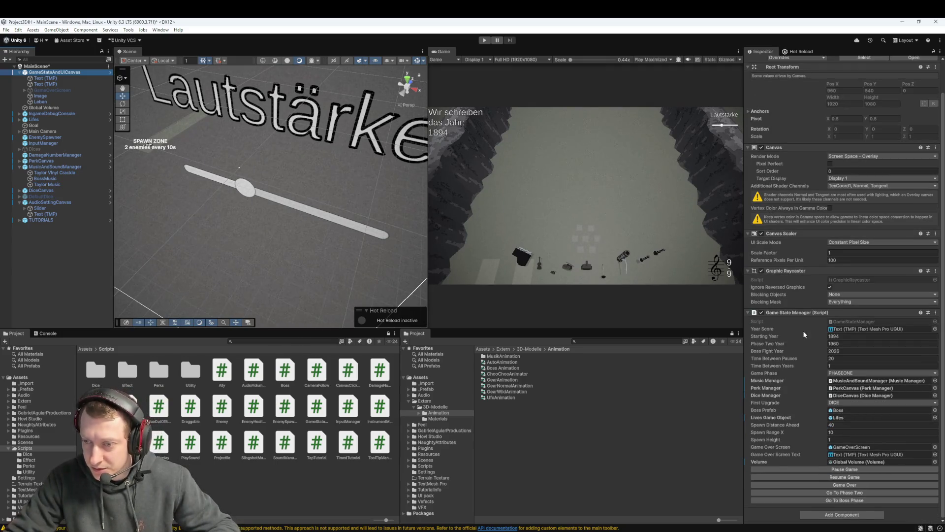
{"action": "left_click", "coordinate": [841, 359]}
{"action": "type", "text": "5"}
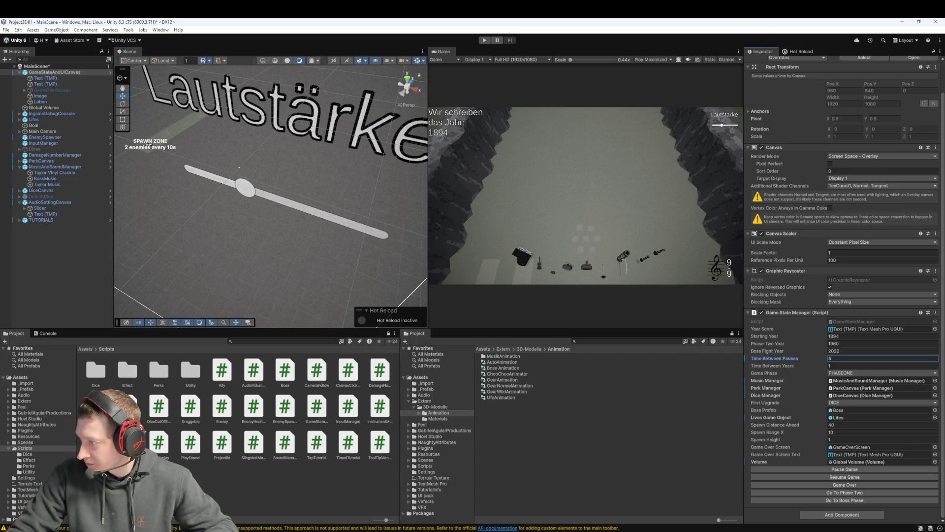
{"action": "key", "text": "alt+Tab"}
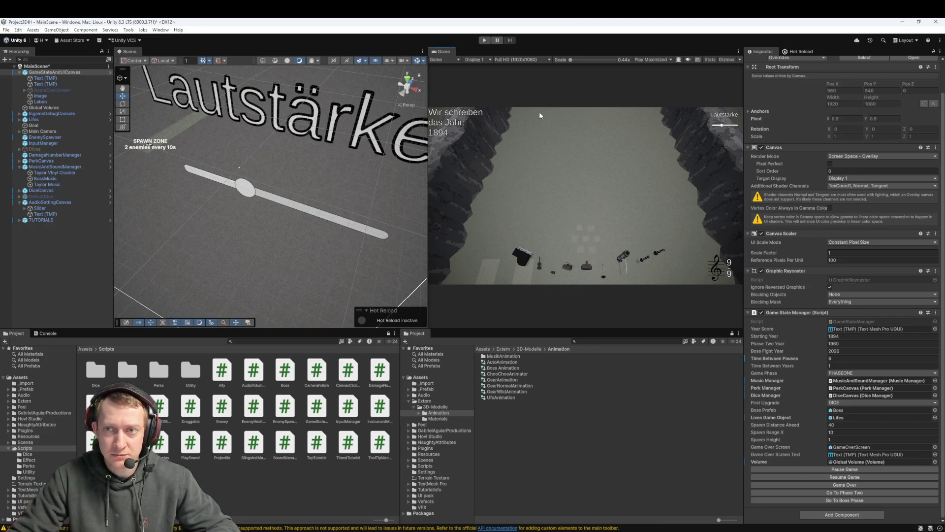
{"action": "left_click", "coordinate": [484, 40]}
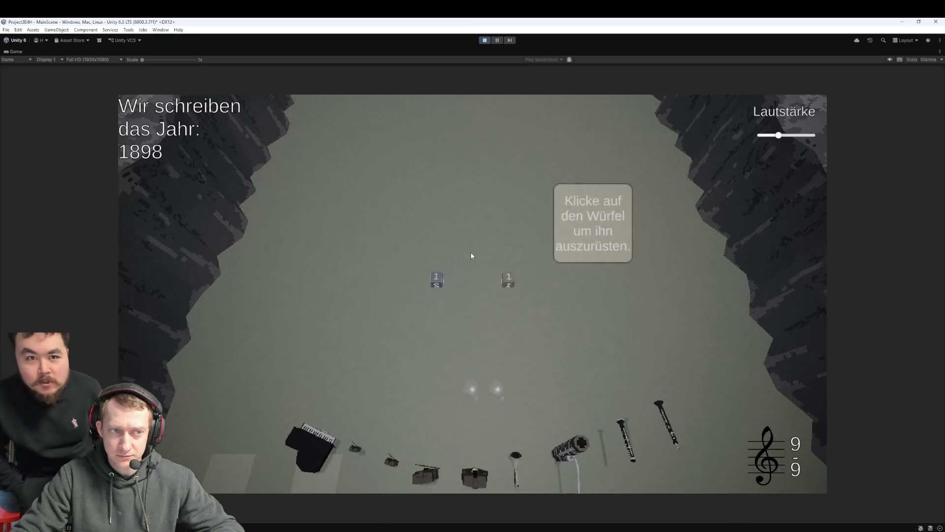
Equip a die and throw two dice at the attackers during the test run
{"action": "left_click", "coordinate": [458, 286]}
{"action": "mouse_move", "coordinate": [443, 302]}
{"action": "left_mouse_down"}
{"action": "mouse_move", "coordinate": [510, 333]}
{"action": "mouse_move", "coordinate": [485, 393]}
{"action": "mouse_move", "coordinate": [489, 459]}
{"action": "left_mouse_up"}
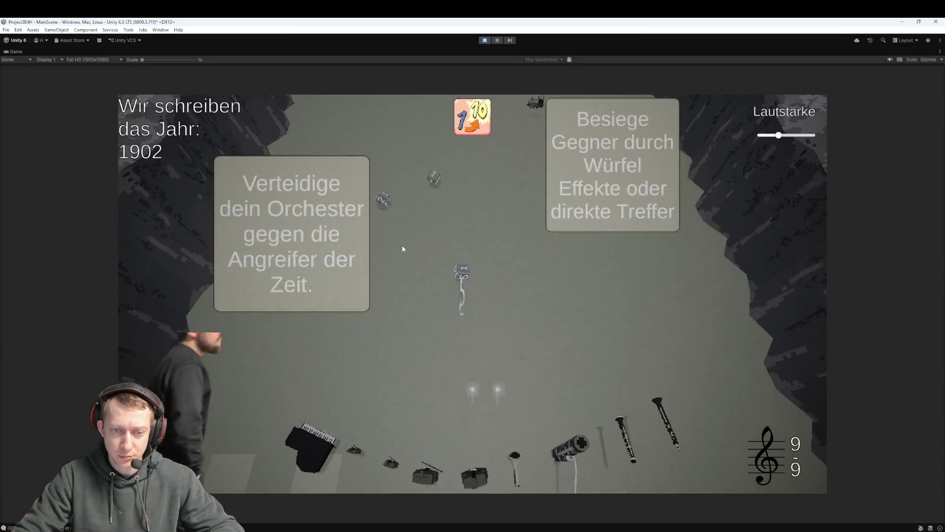
{"action": "mouse_move", "coordinate": [481, 124]}
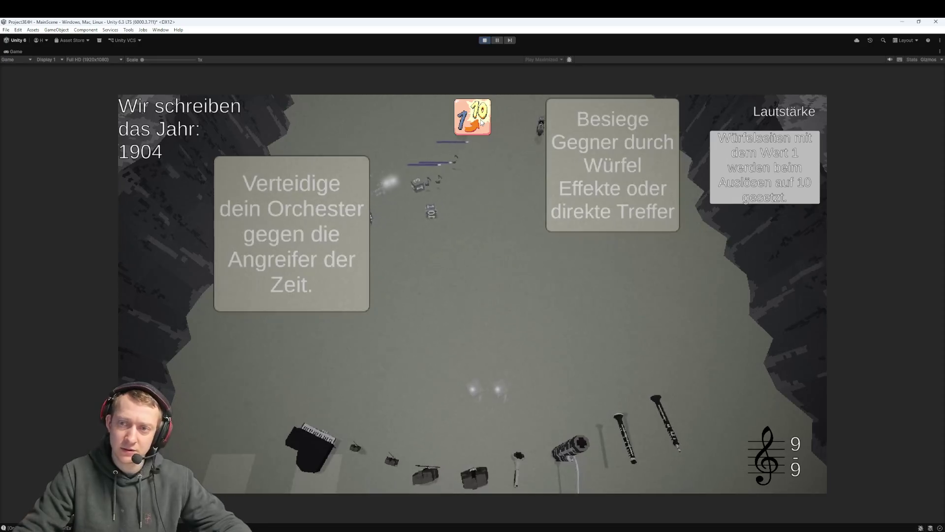
{"action": "left_click_drag", "start_coordinate": [426, 225], "coordinate": [356, 290]}
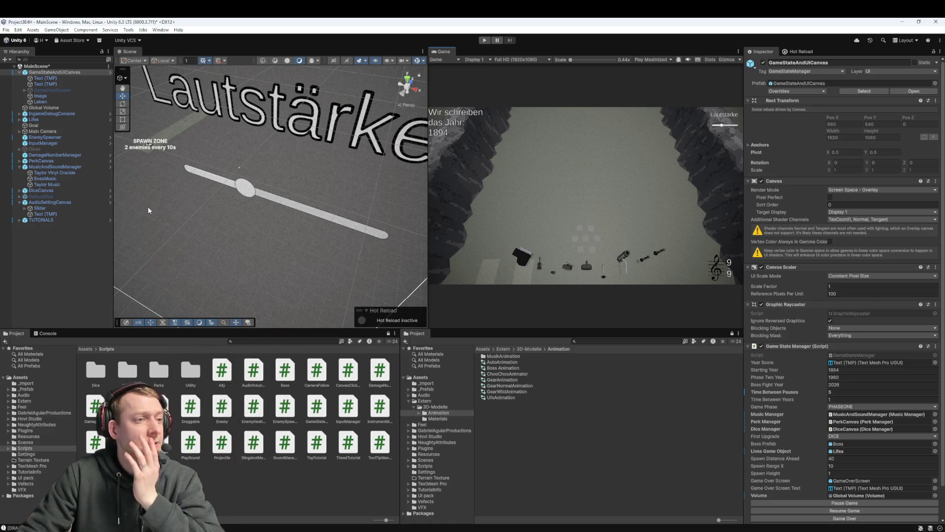
Show DiceCanvas's Canvas Click Blocker (duration 2) alongside the Console, then begin a screen snip
{"action": "left_click", "coordinate": [59, 191]}
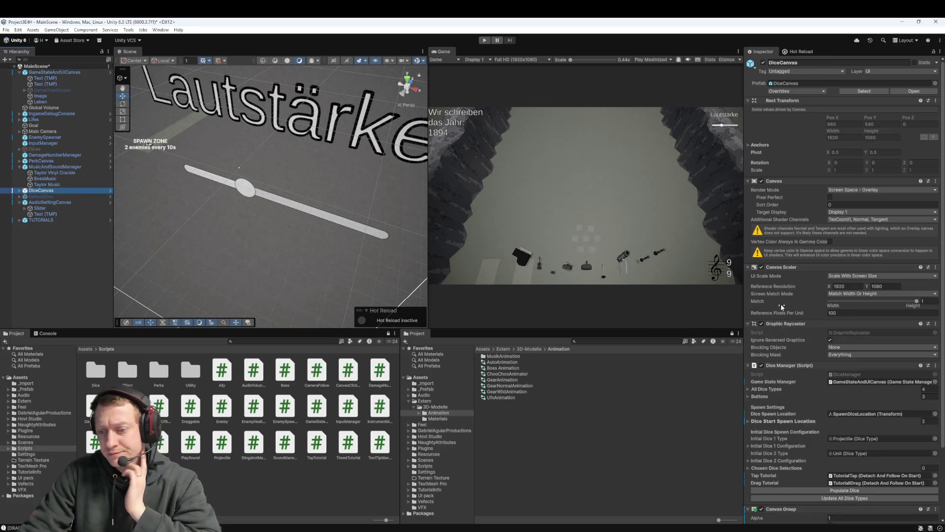
{"action": "scroll", "coordinate": [809, 355], "scroll_direction": "down", "scroll_amount": 3}
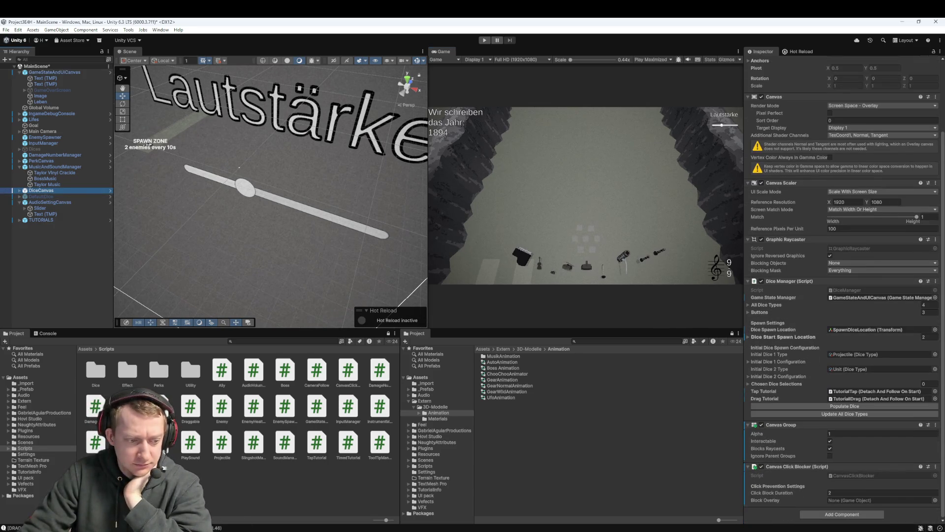
{"action": "key", "text": "ctrl+shift+c"}
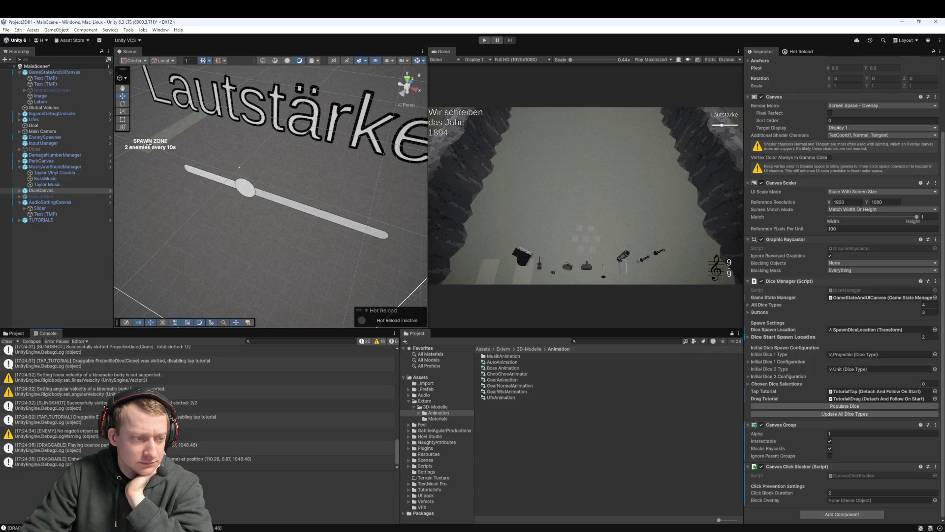
{"action": "scroll", "coordinate": [197, 406], "scroll_direction": "up", "scroll_amount": 5}
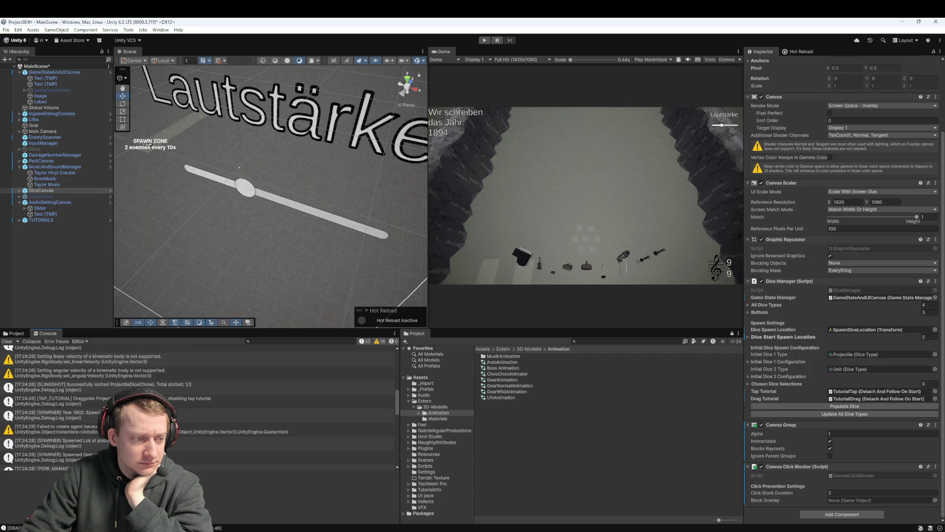
{"action": "scroll", "coordinate": [196, 406], "scroll_direction": "down", "scroll_amount": 3}
{"action": "scroll", "coordinate": [197, 406], "scroll_direction": "down", "scroll_amount": 5}
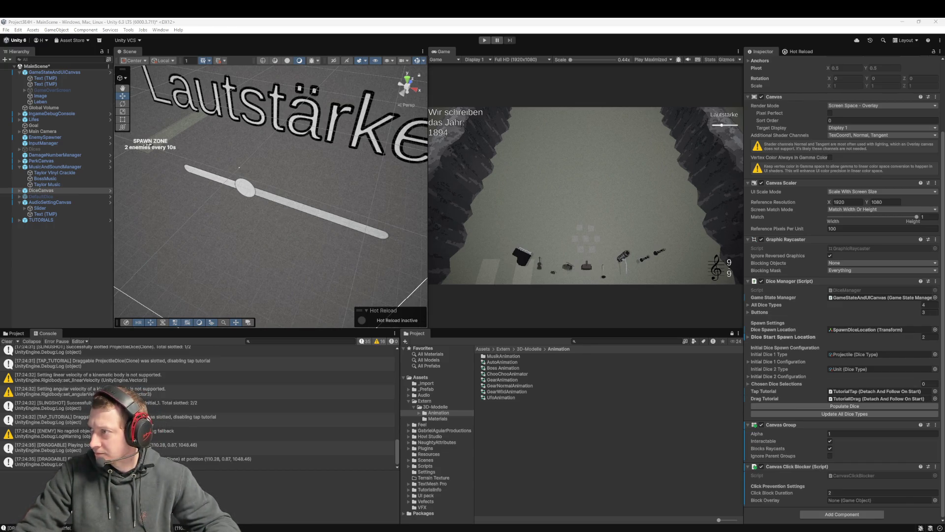
{"action": "key", "text": "super+shift+s"}
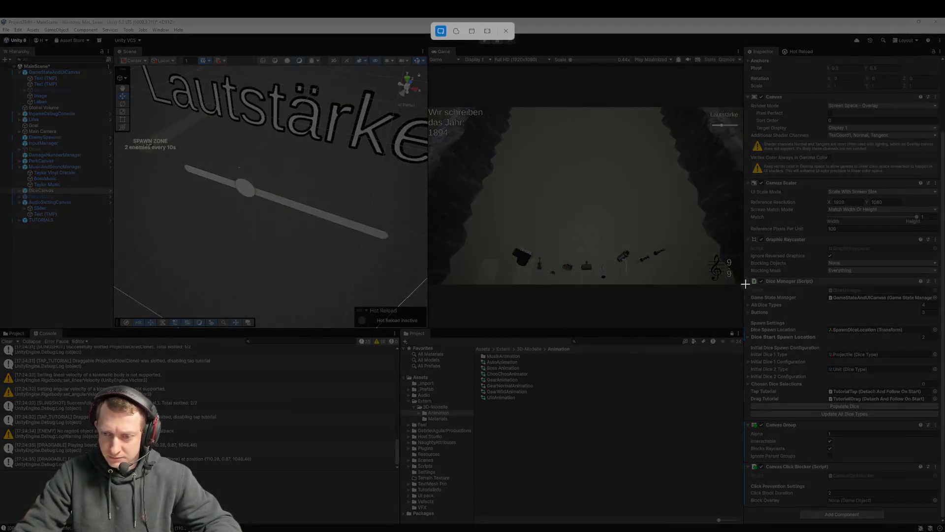
Snip the Inspector region showing DiceCanvas's Canvas Group and Canvas Click Blocker
{"action": "left_click_drag", "start_coordinate": [744, 47], "coordinate": [940, 523]}
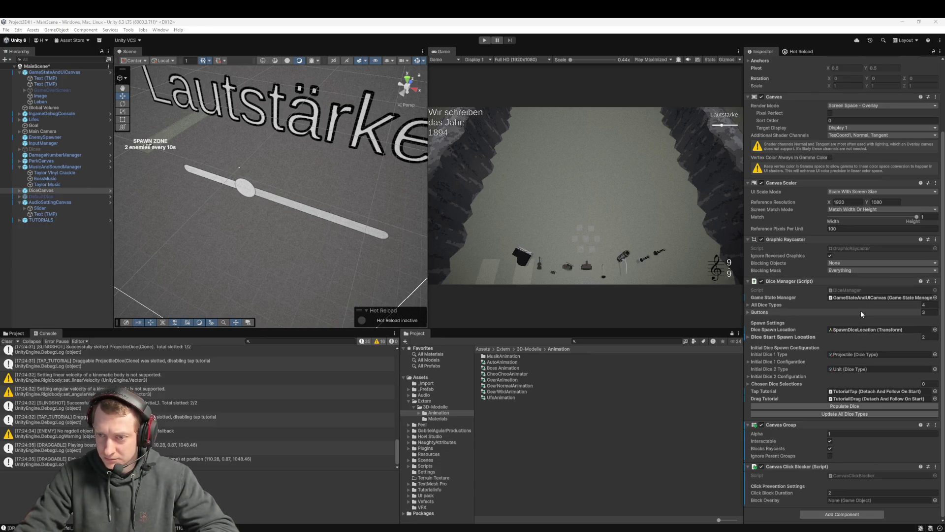
Try 2 for GameStateAndUICanvas's Time Between Pauses, revert to 5, and switch to Fork
{"action": "scroll", "coordinate": [837, 276], "scroll_direction": "up", "scroll_amount": 4}
{"action": "scroll", "coordinate": [832, 261], "scroll_direction": "down", "scroll_amount": 4}
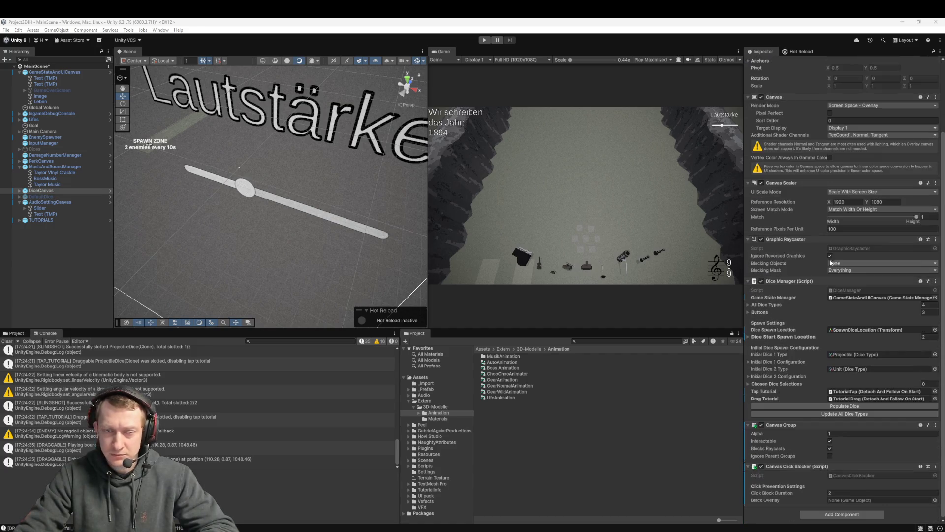
{"action": "left_click", "coordinate": [55, 72]}
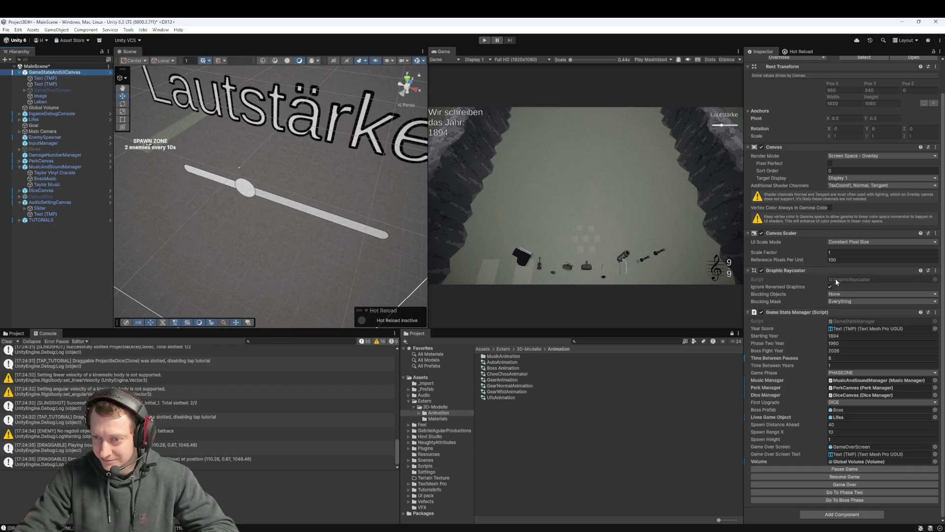
{"action": "left_click", "coordinate": [835, 358]}
{"action": "type", "text": "20"}
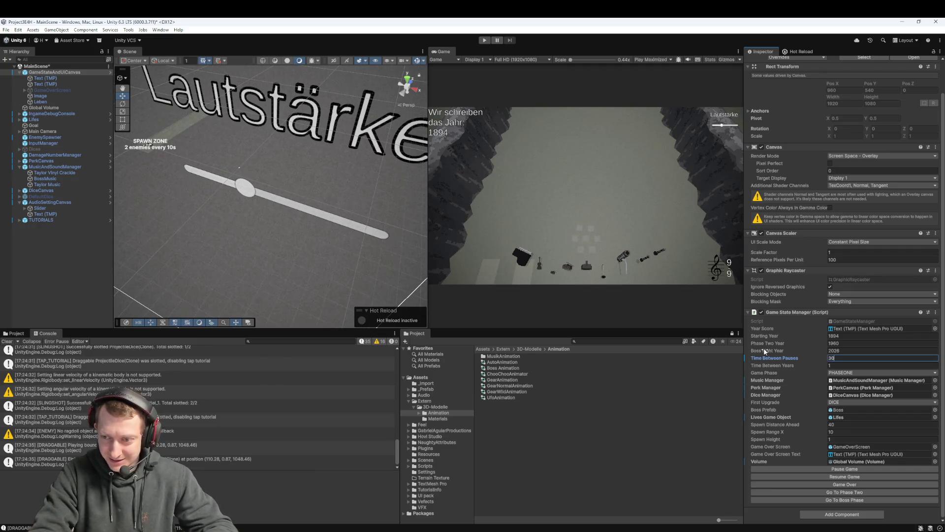
{"action": "key", "text": "BackSpace"}
{"action": "type", "text": "5"}
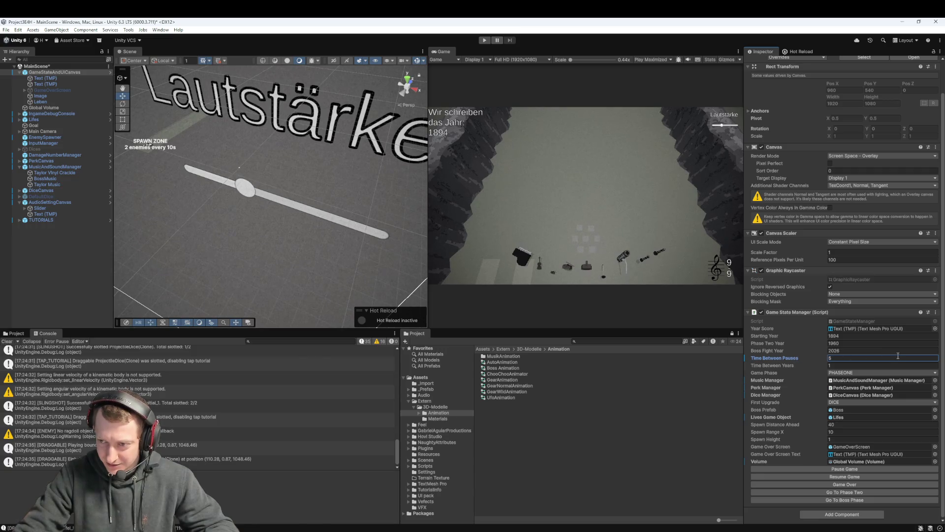
{"action": "key", "text": "alt+Tab"}
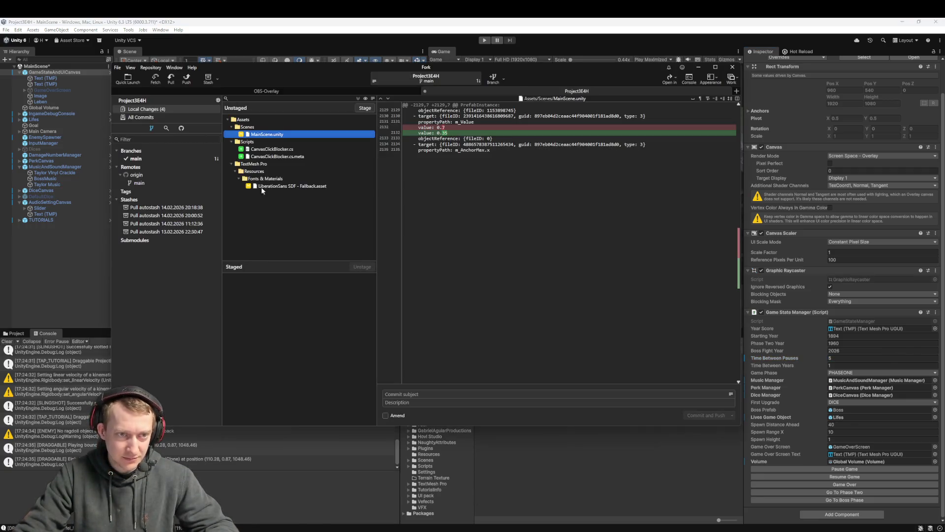
Review the MainScene.unity, CanvasClickBlocker.cs.meta and CanvasClickBlocker.cs diffs, then return to Unity
{"action": "left_click", "coordinate": [502, 210]}
{"action": "left_click", "coordinate": [276, 135]}
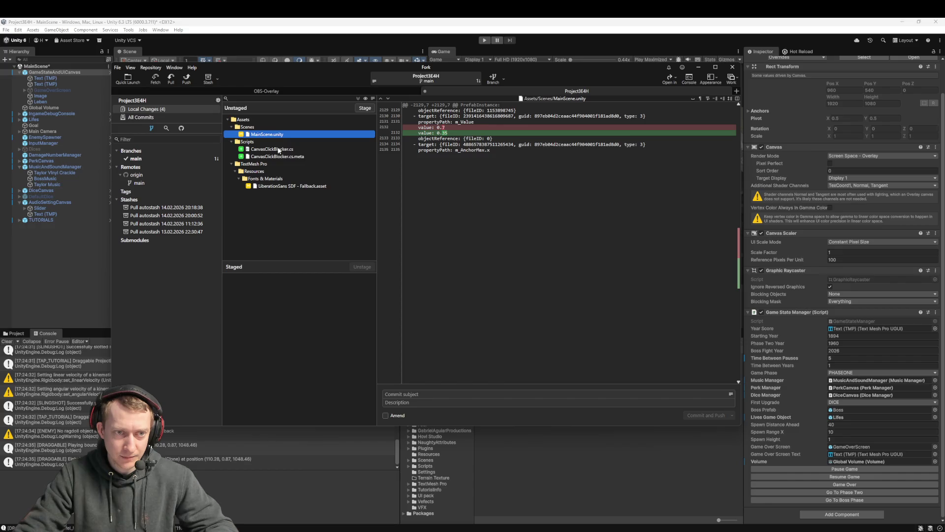
{"action": "left_click", "coordinate": [278, 157]}
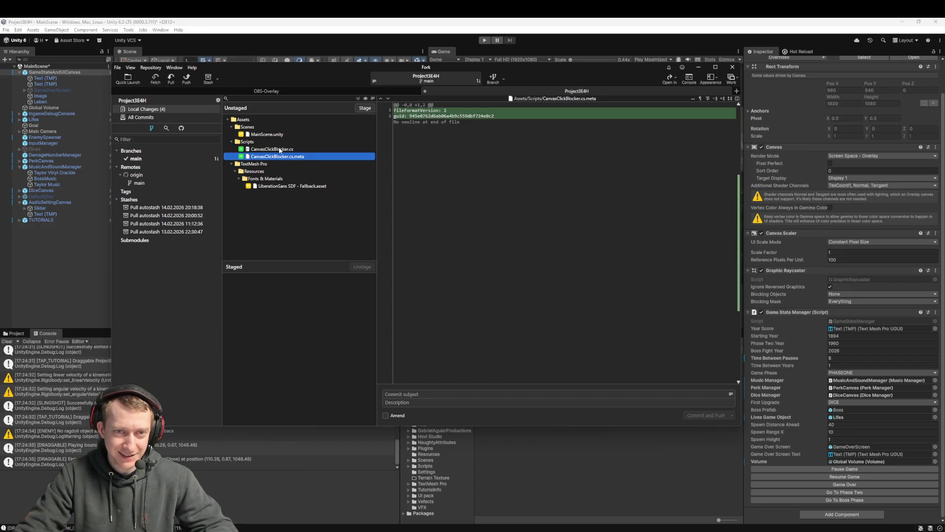
{"action": "left_click", "coordinate": [279, 149]}
{"action": "left_click", "coordinate": [280, 134]}
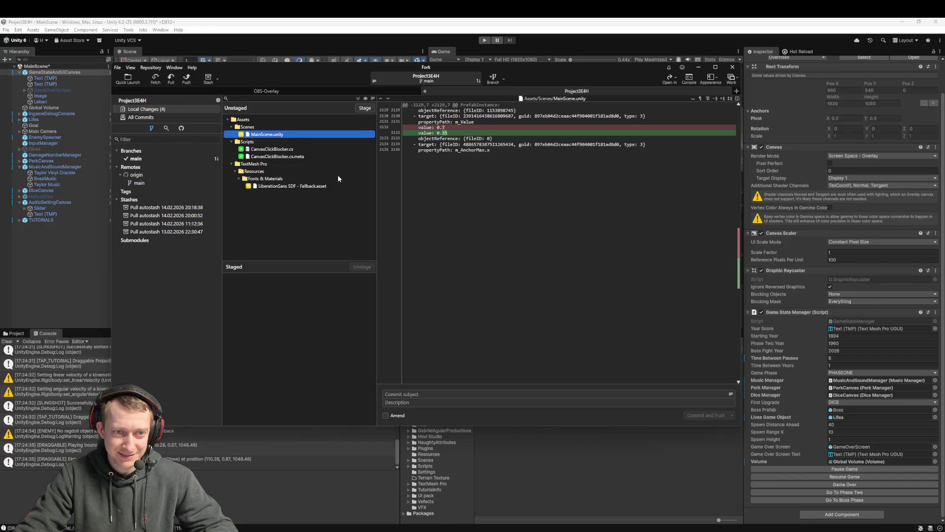
{"action": "left_click", "coordinate": [844, 357]}
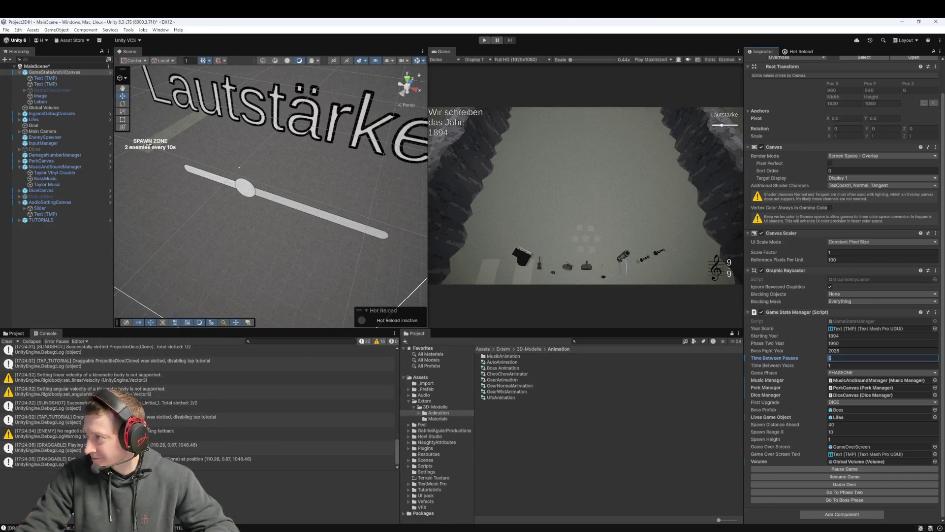
Confirm Time Between Pauses at 5, then switch to the Discord voice call
{"action": "key", "text": "alt+Tab"}
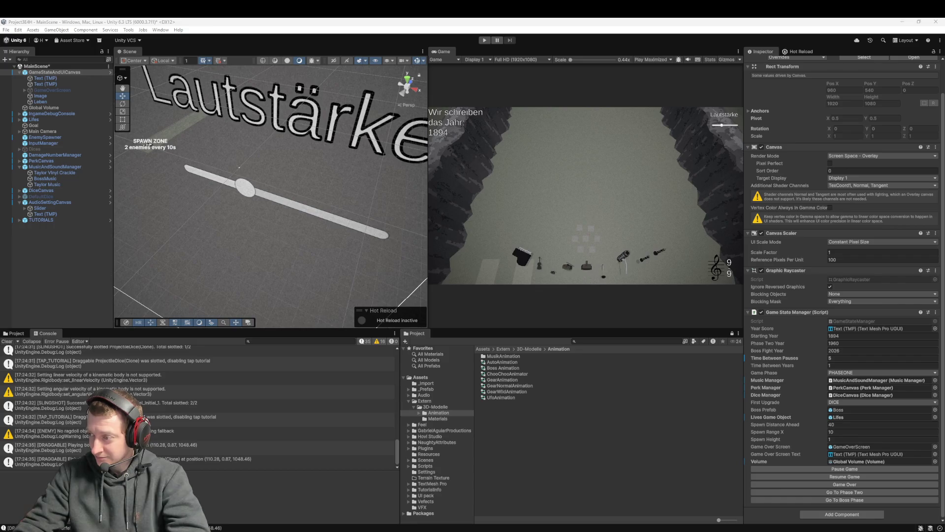
{"action": "key", "text": "alt+Tab"}
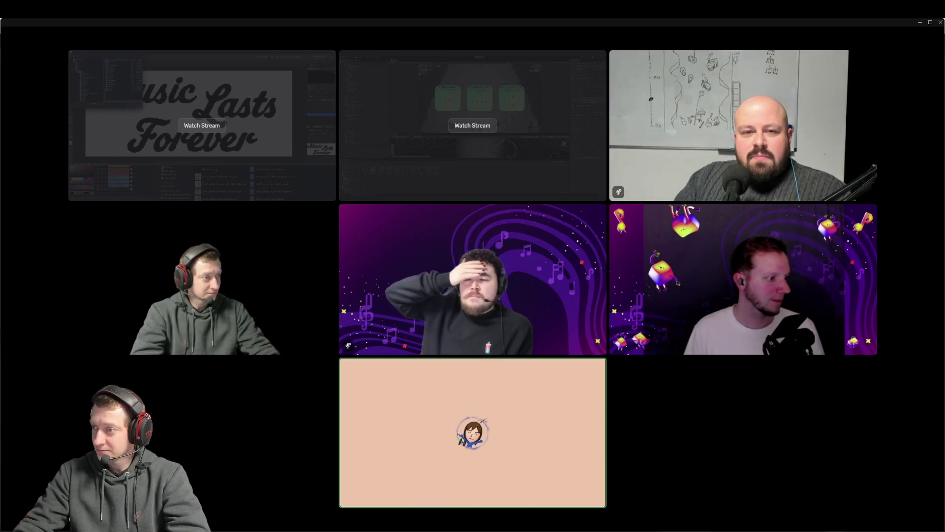
{"action": "mouse_move", "coordinate": [836, 427]}
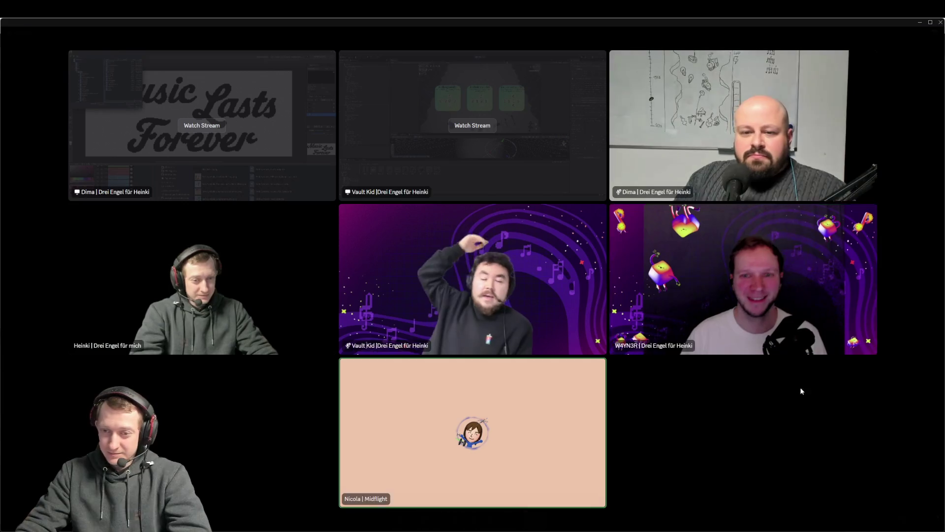
{"action": "mouse_move", "coordinate": [754, 412]}
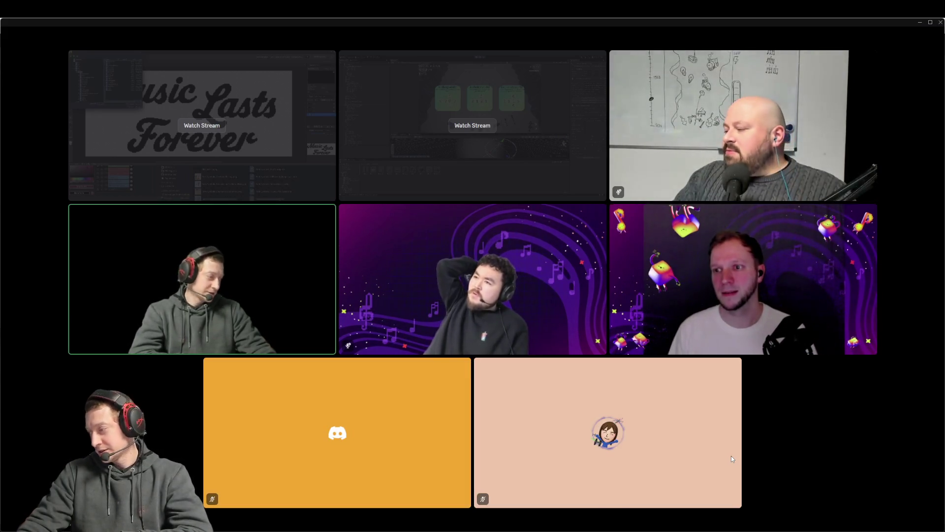
{"action": "mouse_move", "coordinate": [665, 432]}
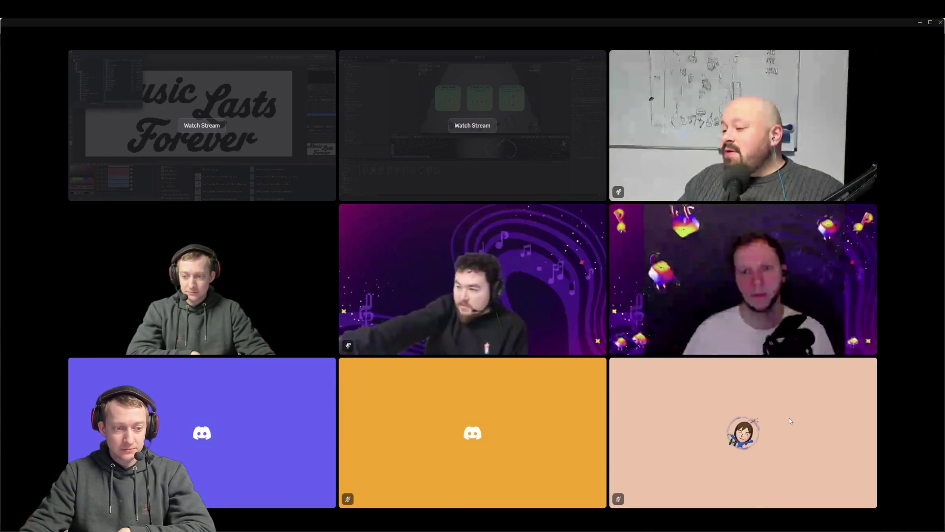
{"action": "mouse_move", "coordinate": [853, 362]}
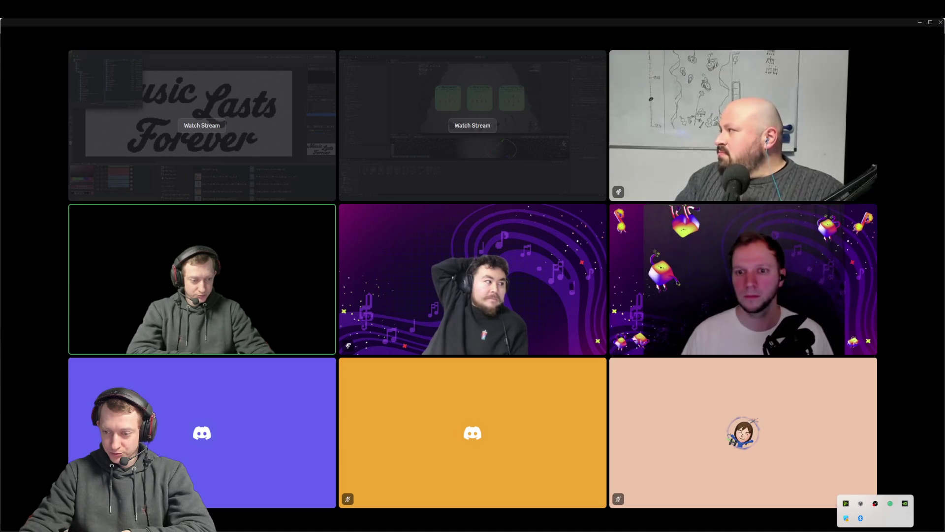
{"action": "right_click", "coordinate": [860, 519]}
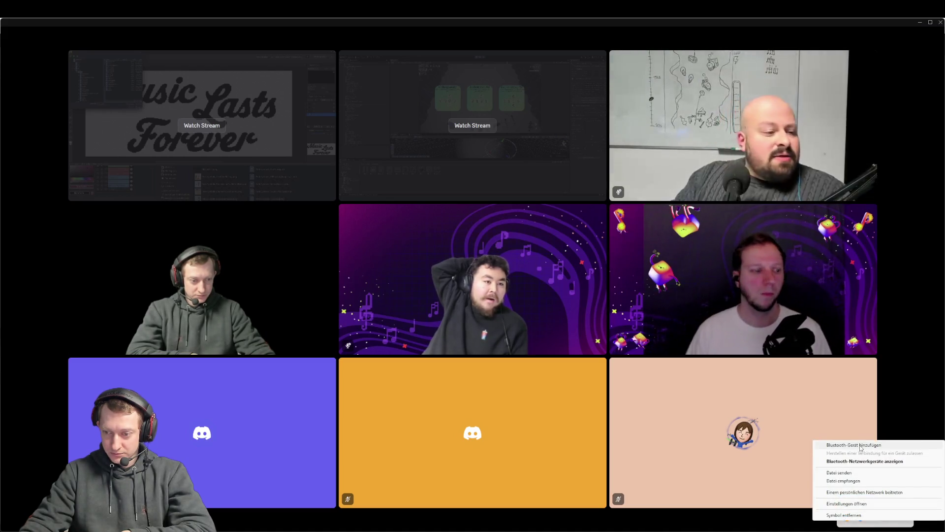
{"action": "left_click", "coordinate": [865, 461]}
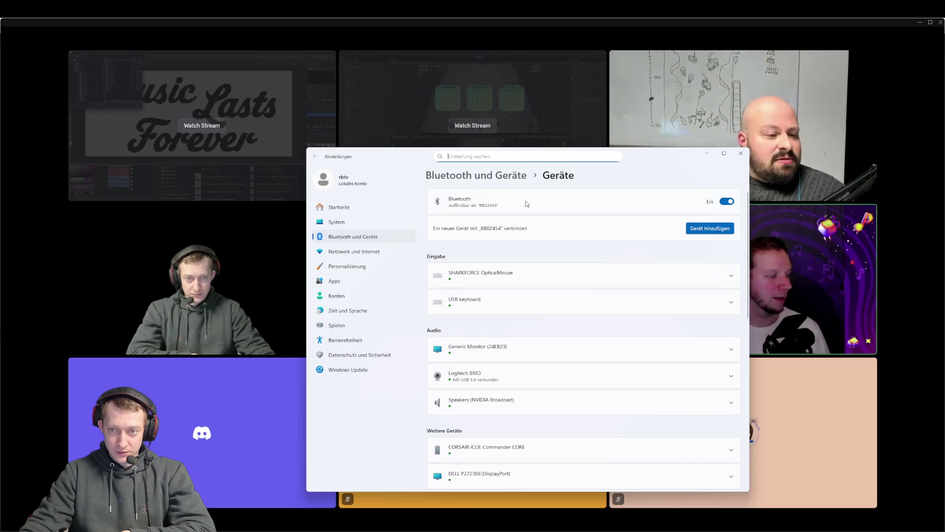
{"action": "left_click", "coordinate": [741, 153]}
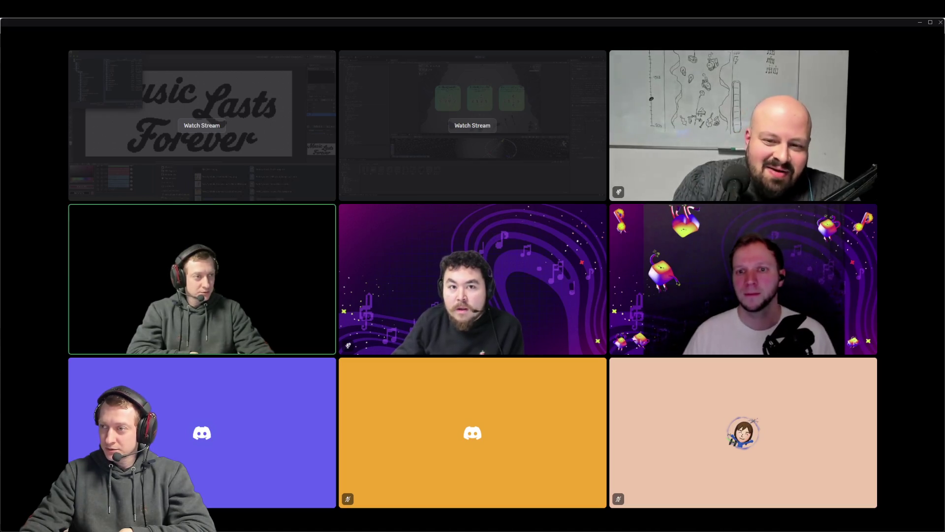
Close the Discord call window and bring up Fork's local changes
{"action": "mouse_move", "coordinate": [571, 192]}
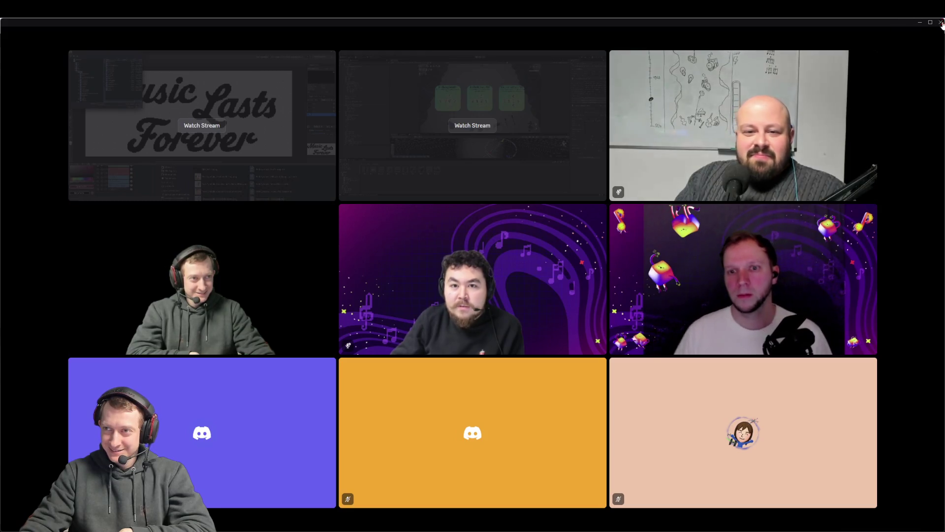
{"action": "left_click", "coordinate": [941, 21]}
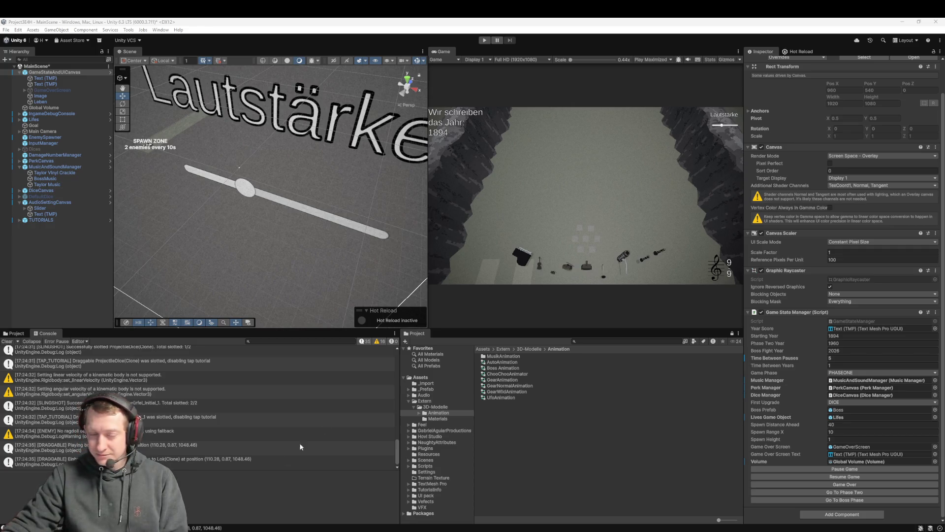
{"action": "key", "text": "alt+Tab"}
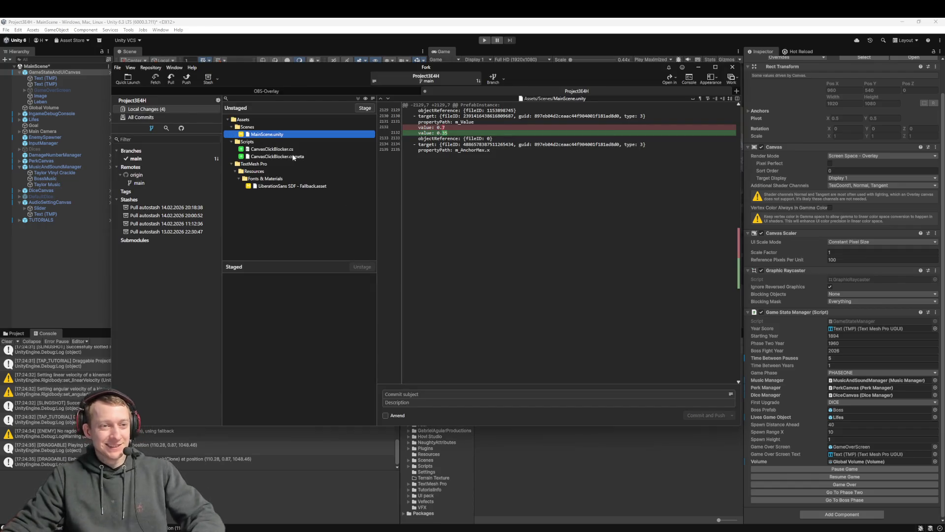
Discard the changes in the three files other than MainScene.unity, including CanvasClickBlocker.cs
{"action": "left_click", "coordinate": [271, 150]}
{"action": "left_click", "coordinate": [276, 187], "text": "shift"}
{"action": "right_click", "coordinate": [277, 186]}
{"action": "left_click", "coordinate": [295, 211]}
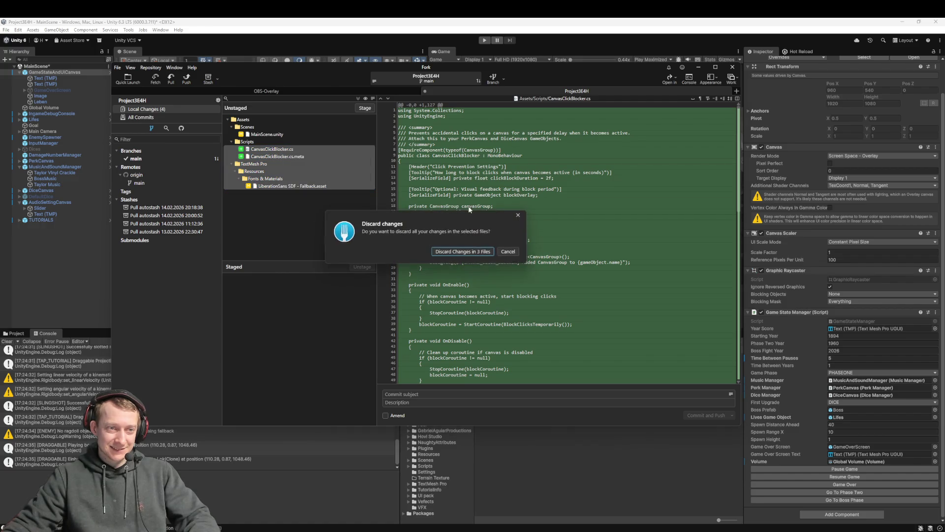
{"action": "left_click", "coordinate": [476, 256]}
Stage MainScene.unity and commit it as 'fix: change volume sound'
{"action": "left_click_drag", "start_coordinate": [276, 139], "coordinate": [302, 311]}
{"action": "type", "text": "fix: change vlo"}
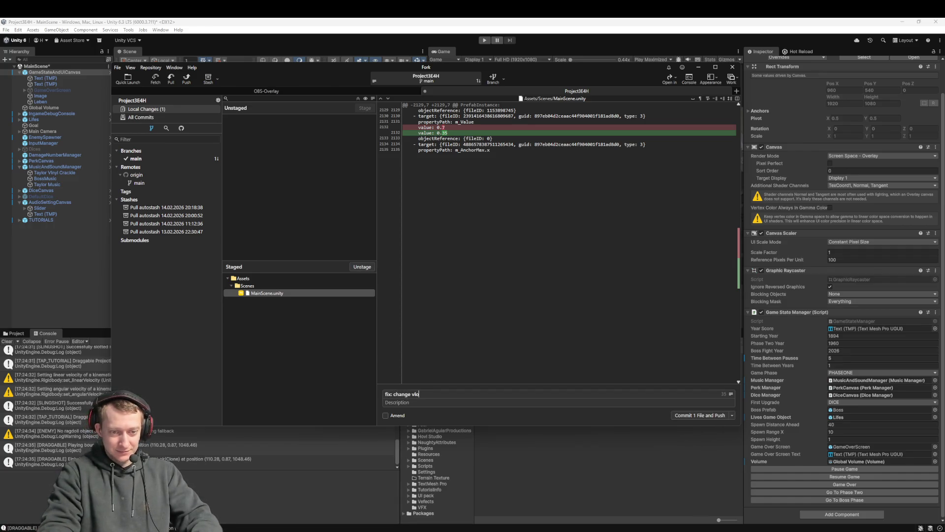
{"action": "key", "text": "BackSpace"}
{"action": "type", "text": "olume soun"}
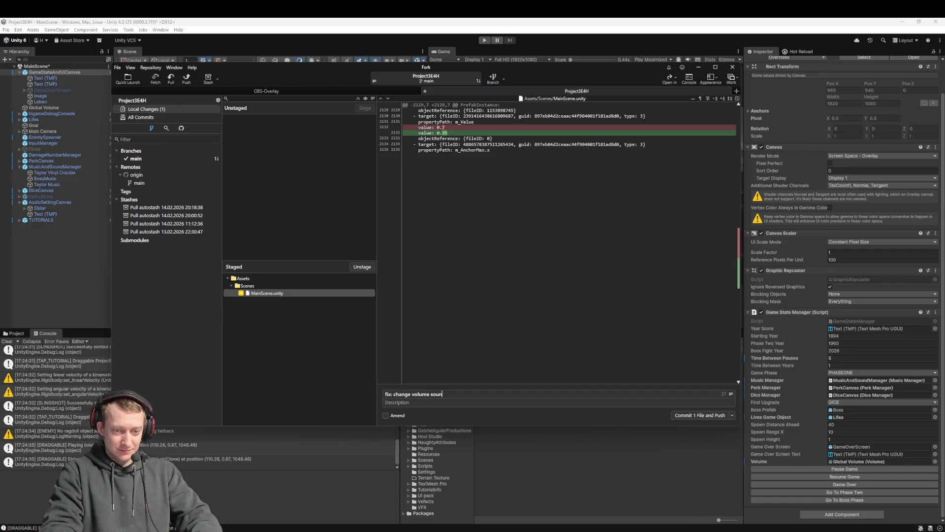
{"action": "key", "text": "ctrl+Return"}
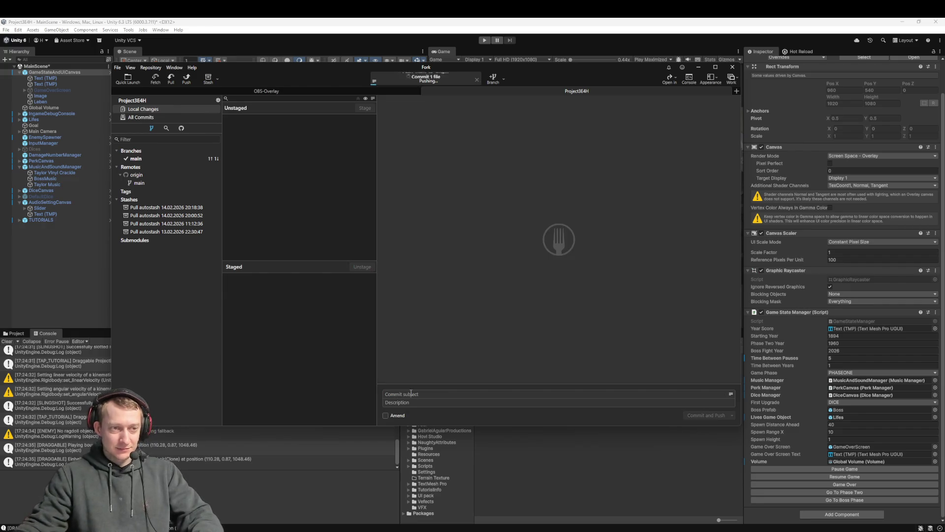
After the push error, pull from origin/main, then push main to origin/main
{"action": "left_click", "coordinate": [545, 293]}
{"action": "left_click", "coordinate": [171, 78]}
{"action": "left_click", "coordinate": [485, 273]}
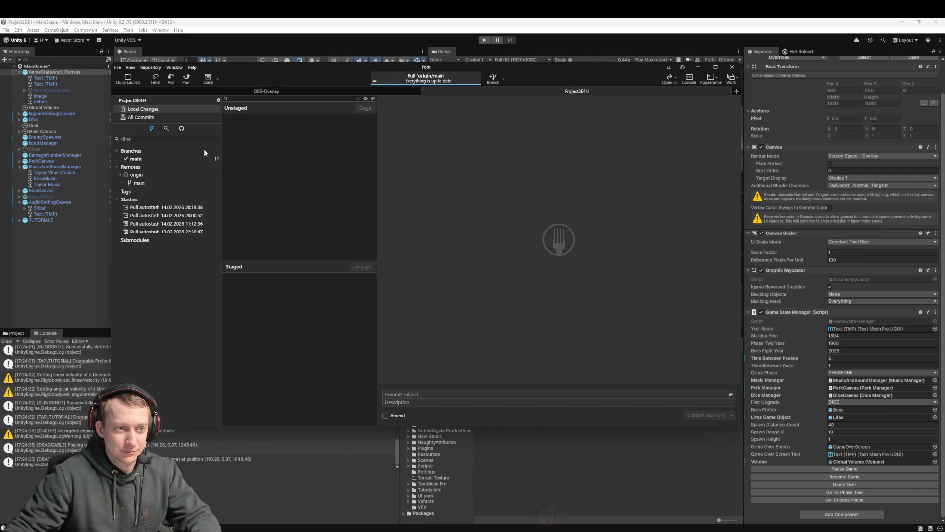
{"action": "left_click", "coordinate": [191, 159]}
{"action": "left_click", "coordinate": [187, 80]}
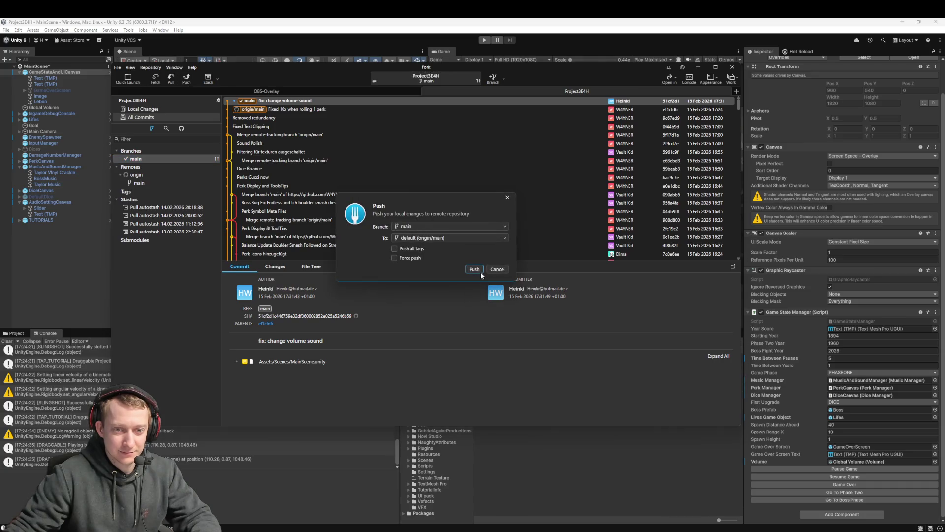
{"action": "left_click", "coordinate": [476, 270]}
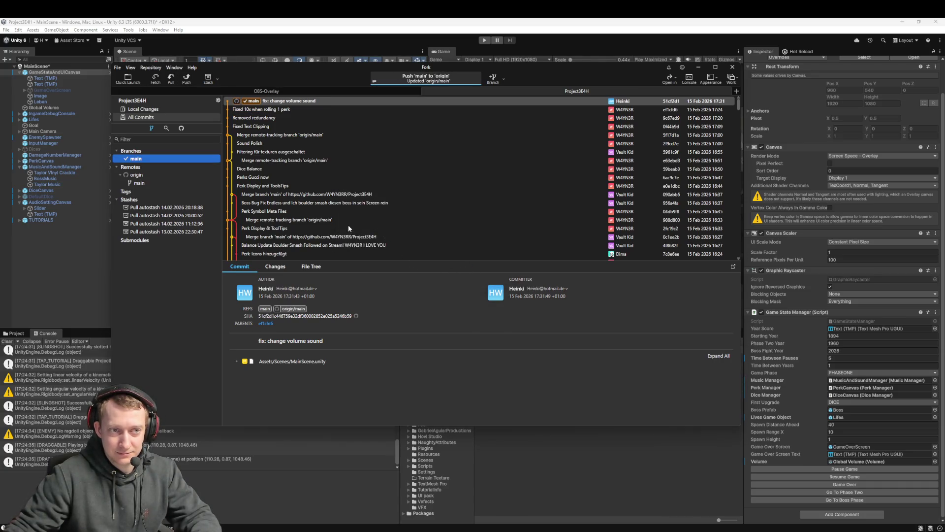
{"action": "left_click", "coordinate": [619, 60]}
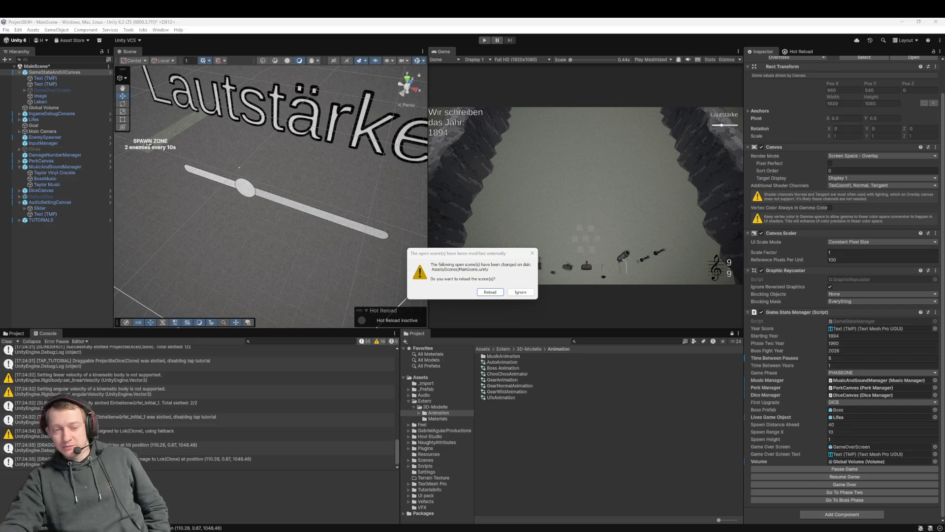
Reload the externally modified MainScene.unity in the Unity editor
{"action": "left_click", "coordinate": [489, 292]}
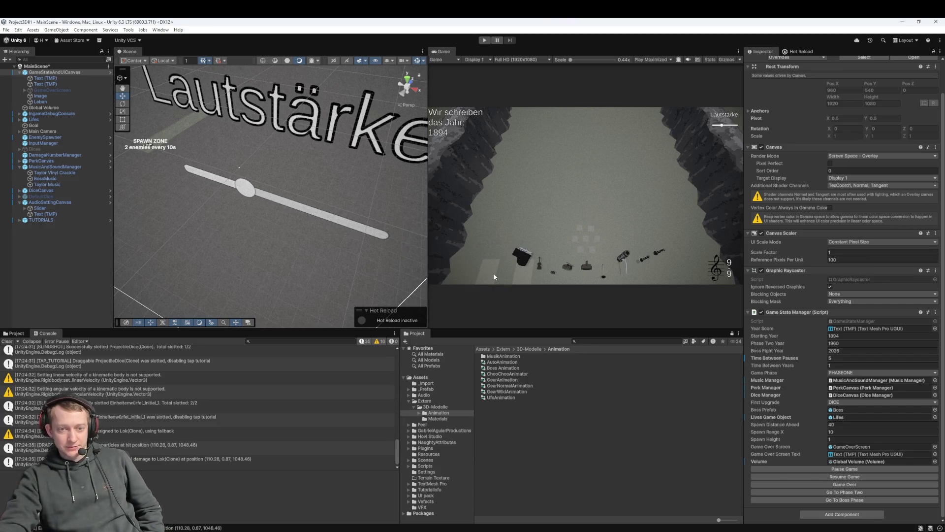
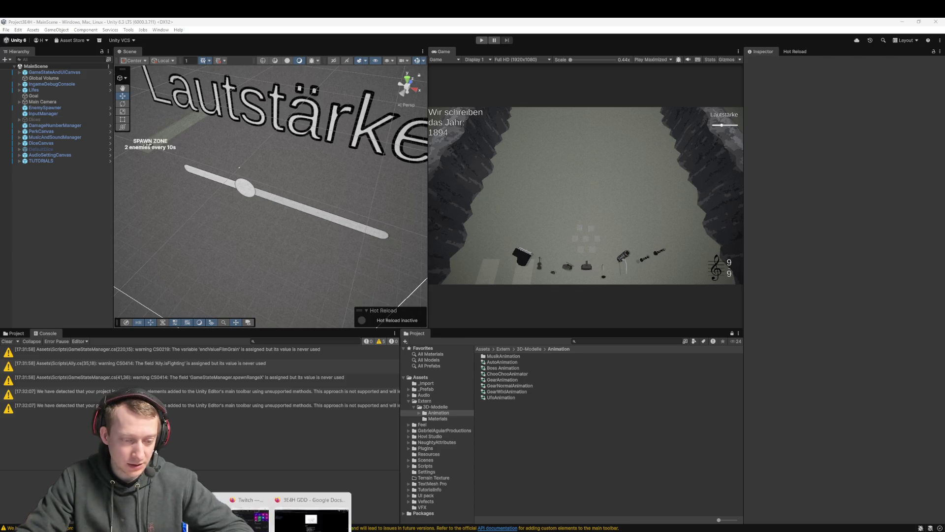
Fetch from origin and pull origin/main into local main in Fork, then open the tray sound menu
{"action": "left_click", "coordinate": [300, 502]}
{"action": "left_click", "coordinate": [153, 79]}
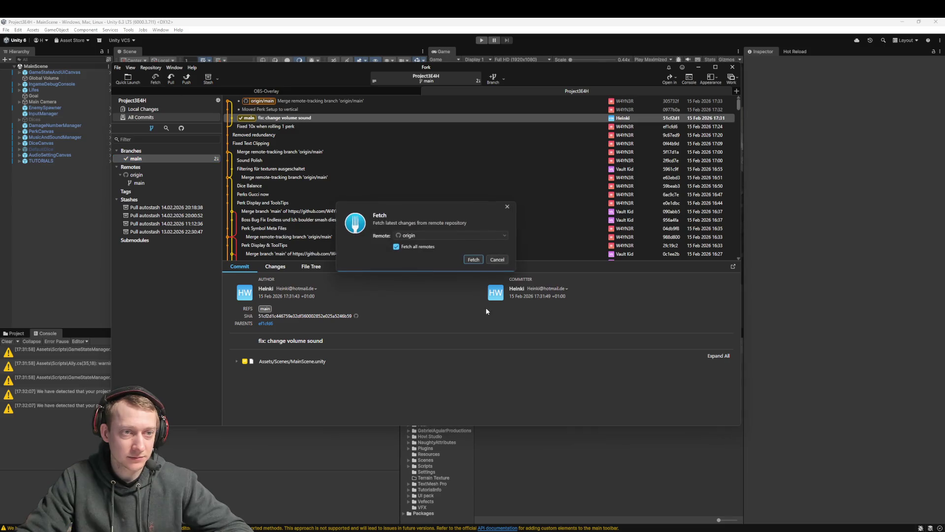
{"action": "left_click", "coordinate": [474, 257]}
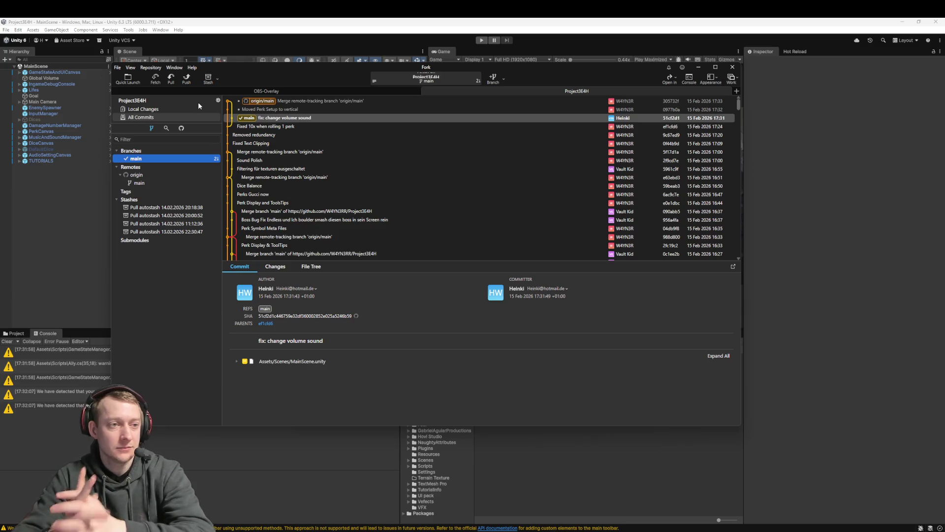
{"action": "left_click", "coordinate": [170, 78]}
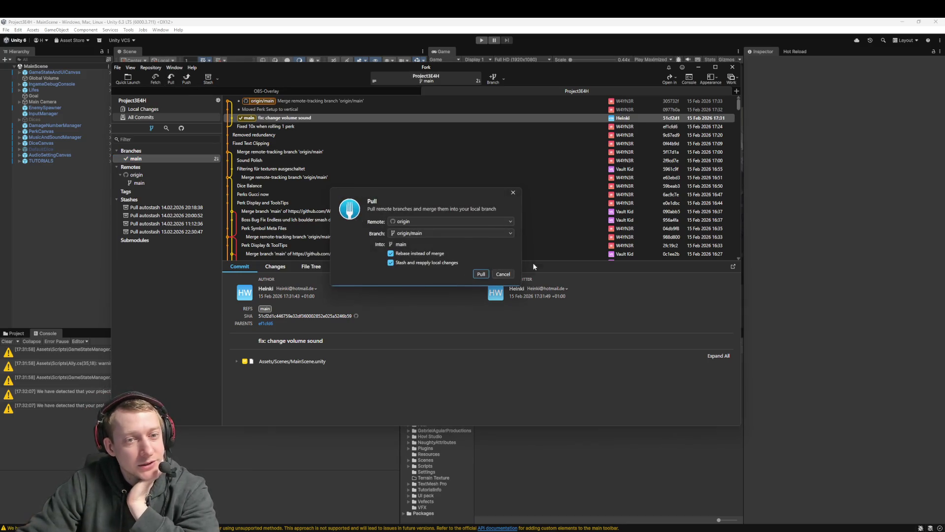
{"action": "left_click", "coordinate": [481, 274]}
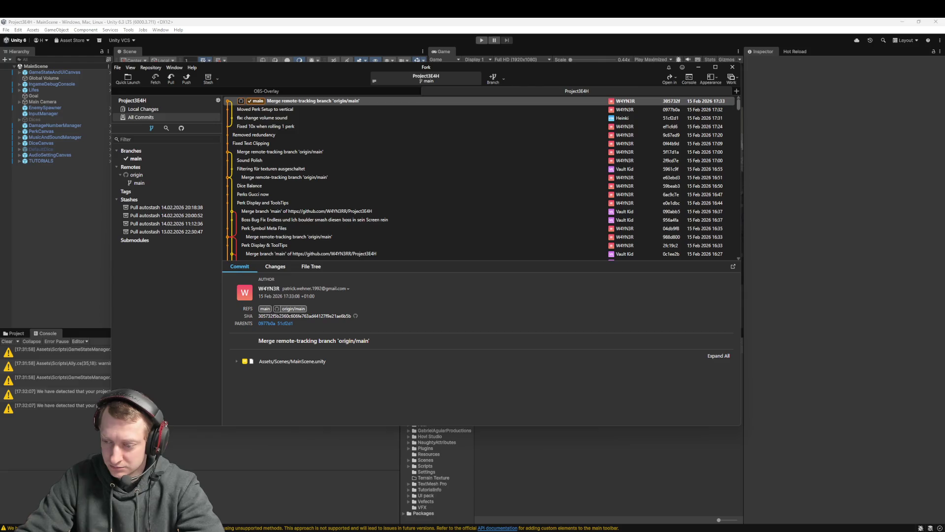
{"action": "left_click", "coordinate": [930, 528]}
{"action": "right_click", "coordinate": [930, 528]}
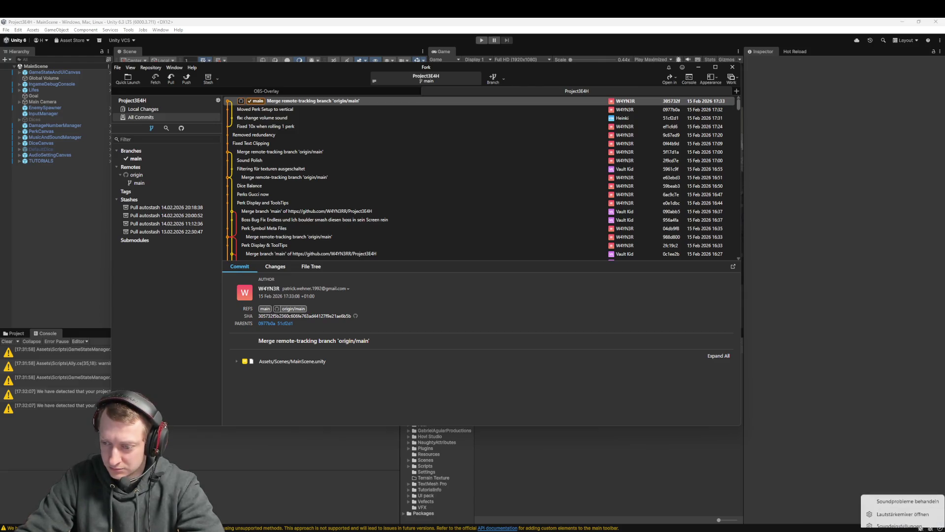
Make Realtek USB2.0 Audio the default input microphone in Sound settings, then close Settings
{"action": "left_click", "coordinate": [908, 523]}
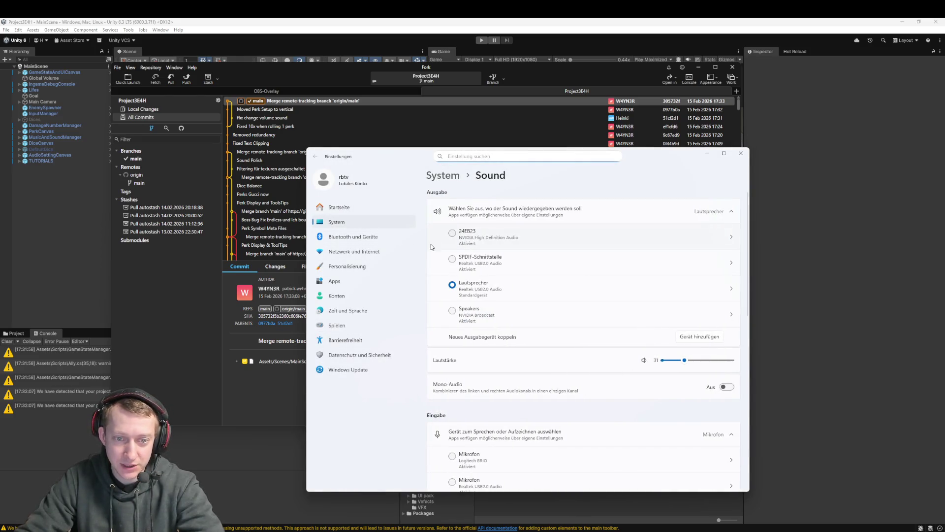
{"action": "scroll", "coordinate": [515, 321], "scroll_direction": "down", "scroll_amount": 3}
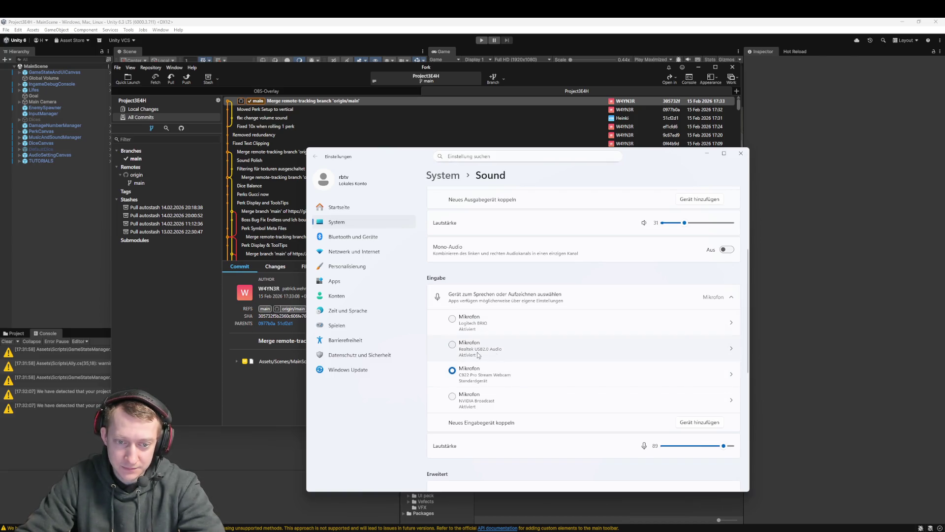
{"action": "left_click", "coordinate": [455, 348]}
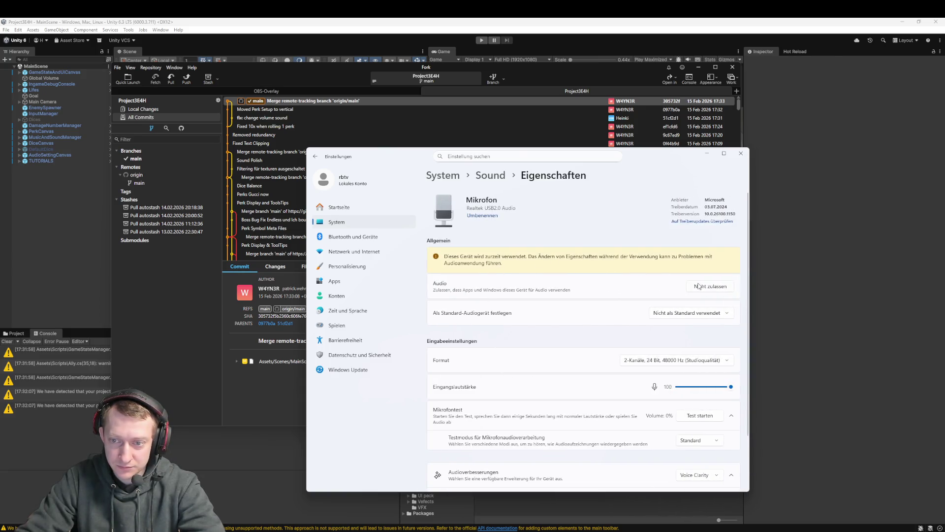
{"action": "scroll", "coordinate": [605, 323], "scroll_direction": "down", "scroll_amount": 1}
{"action": "scroll", "coordinate": [605, 322], "scroll_direction": "down", "scroll_amount": 3}
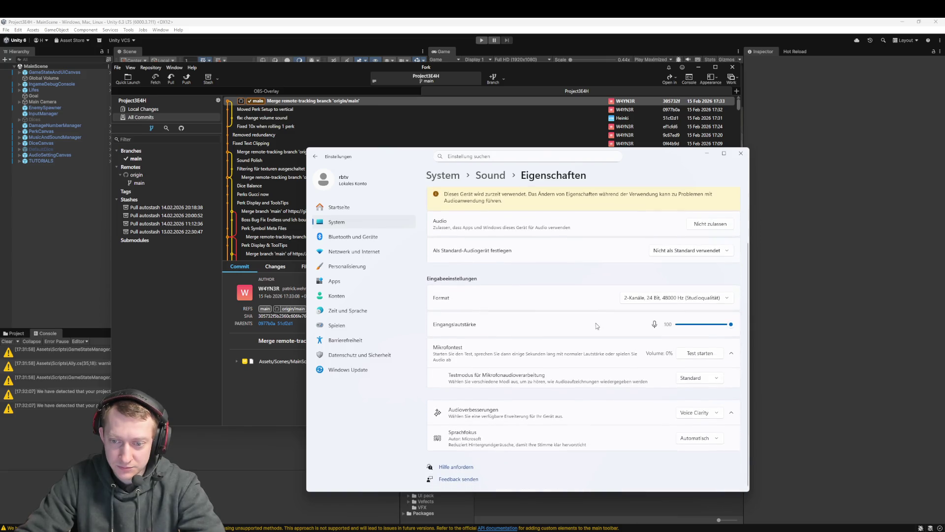
{"action": "scroll", "coordinate": [595, 328], "scroll_direction": "up", "scroll_amount": 3}
{"action": "left_click", "coordinate": [490, 175]}
{"action": "scroll", "coordinate": [513, 386], "scroll_direction": "down", "scroll_amount": 5}
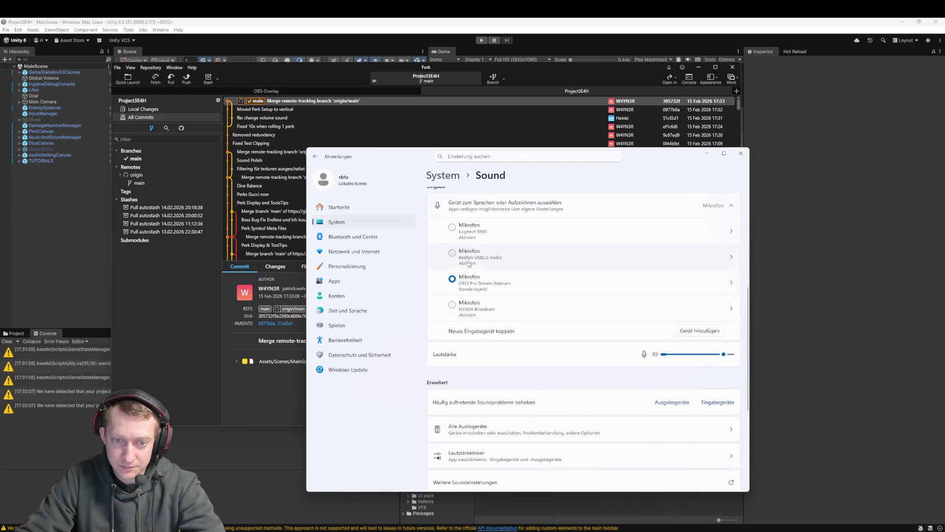
{"action": "left_click", "coordinate": [468, 259]}
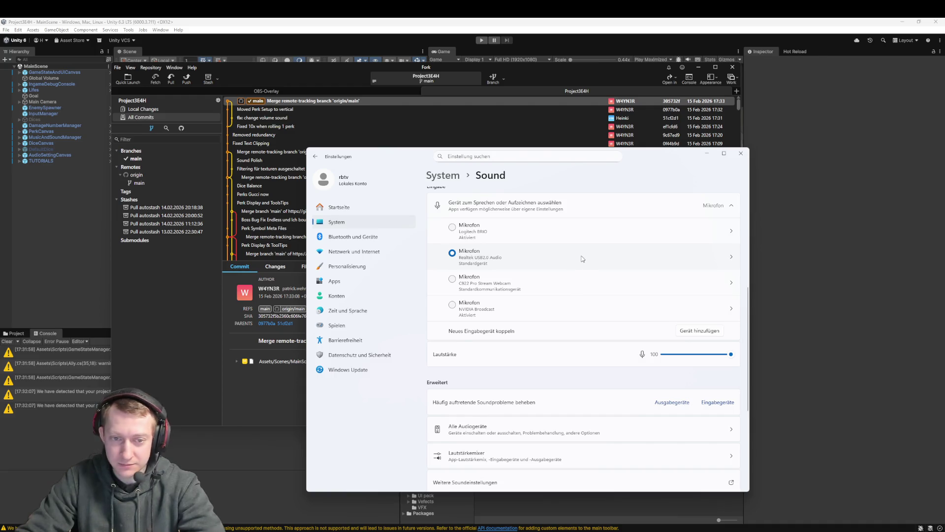
{"action": "scroll", "coordinate": [578, 261], "scroll_direction": "up", "scroll_amount": 1}
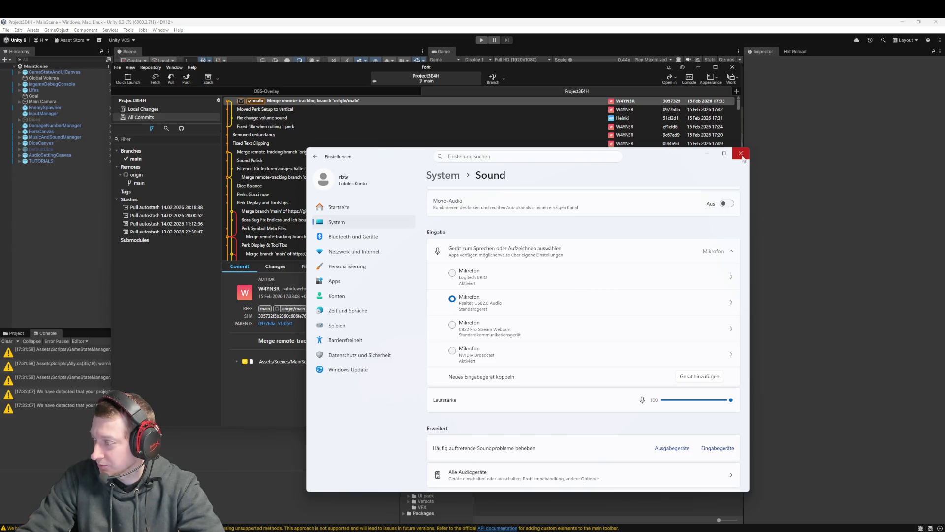
{"action": "left_click", "coordinate": [741, 154]}
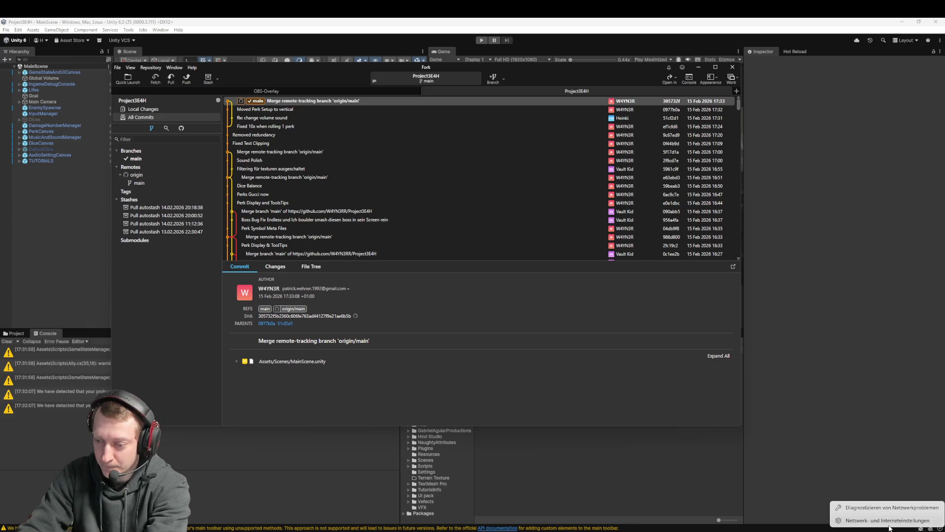
{"action": "left_click", "coordinate": [892, 517]}
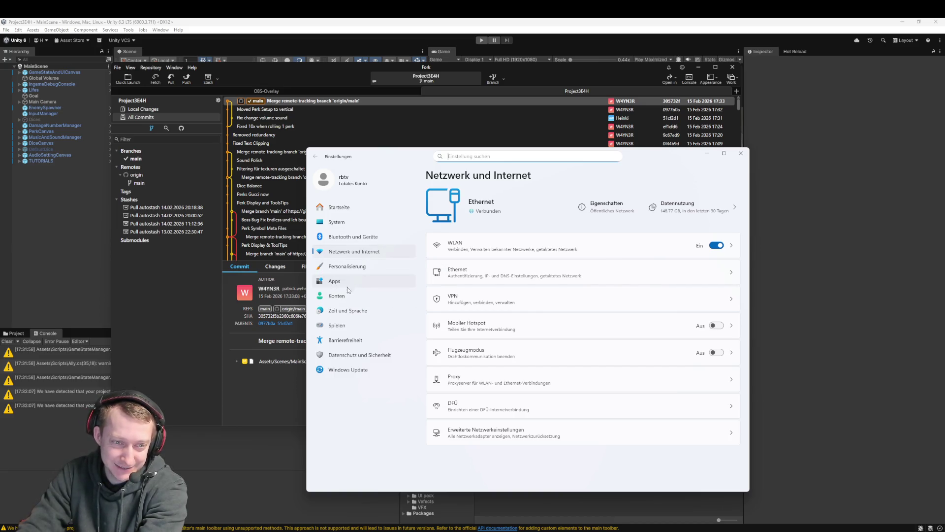
{"action": "left_click", "coordinate": [346, 223]}
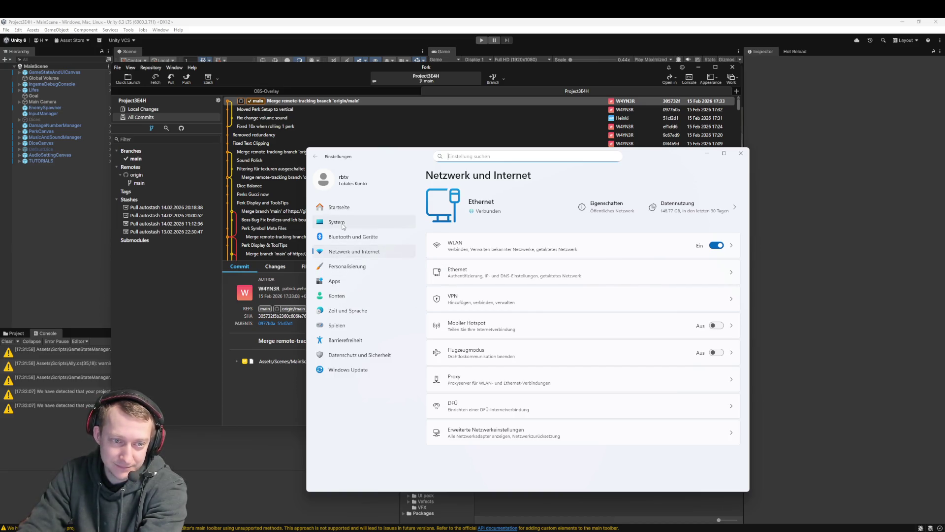
{"action": "left_click", "coordinate": [462, 265]}
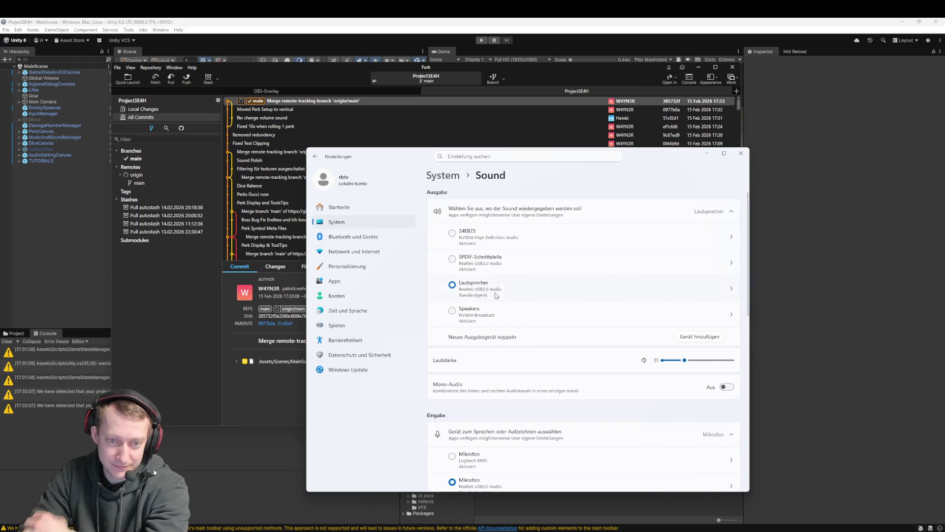
{"action": "scroll", "coordinate": [506, 358], "scroll_direction": "down", "scroll_amount": 3}
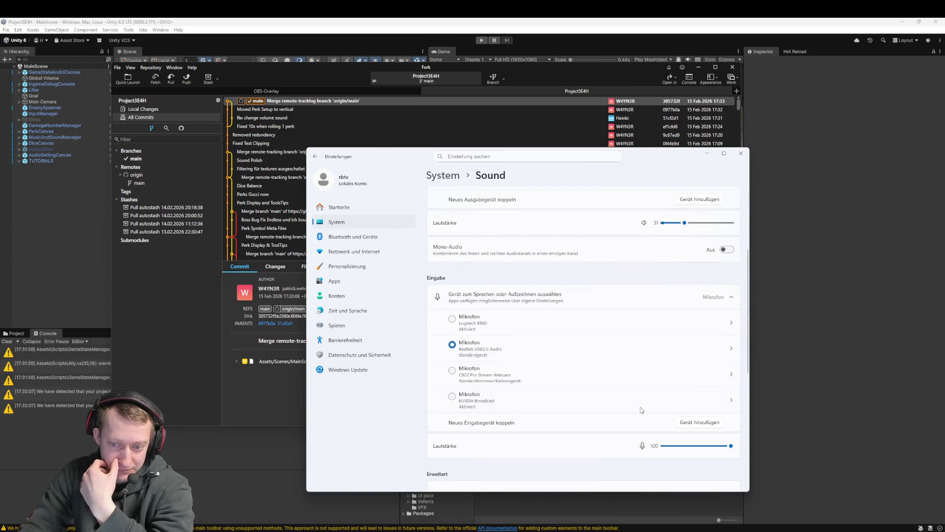
{"action": "scroll", "coordinate": [504, 353], "scroll_direction": "down", "scroll_amount": 2}
{"action": "scroll", "coordinate": [601, 362], "scroll_direction": "up", "scroll_amount": 4}
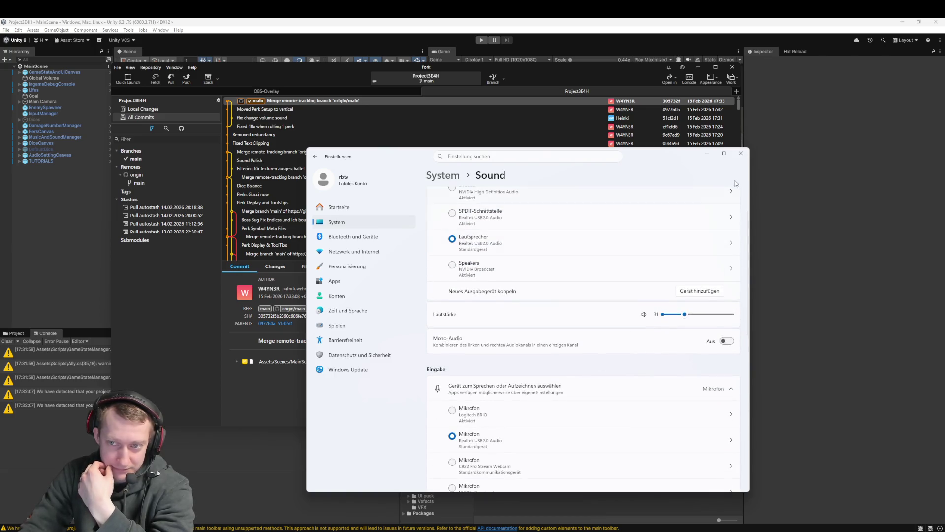
{"action": "left_click", "coordinate": [741, 154]}
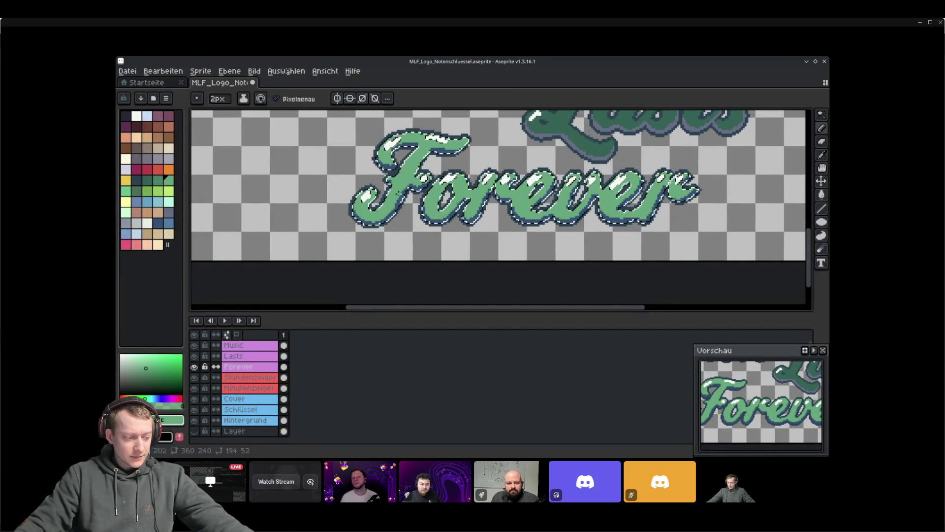
Alt+Tab past Unity to JetBrains Rider and open the project file search
{"action": "mouse_move", "coordinate": [519, 528]}
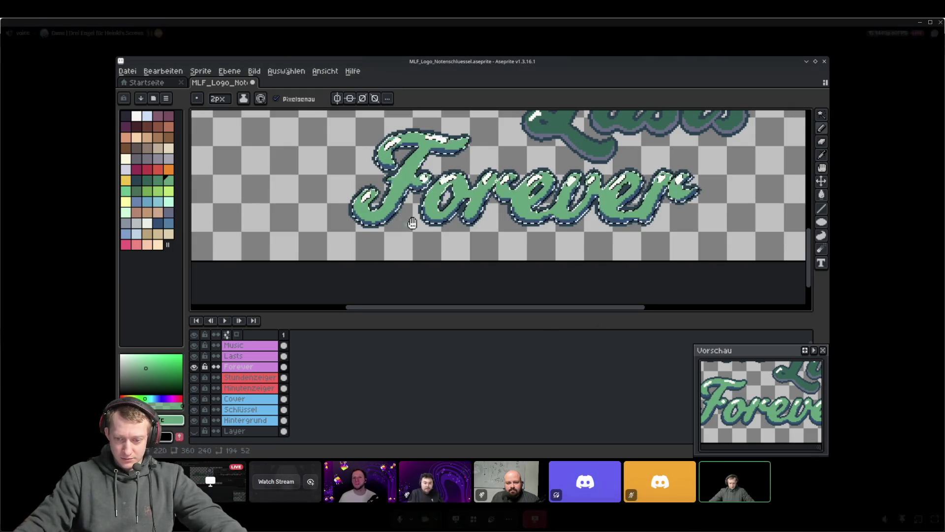
{"action": "key", "text": "alt+Tab"}
{"action": "key", "text": "alt+Tab"}
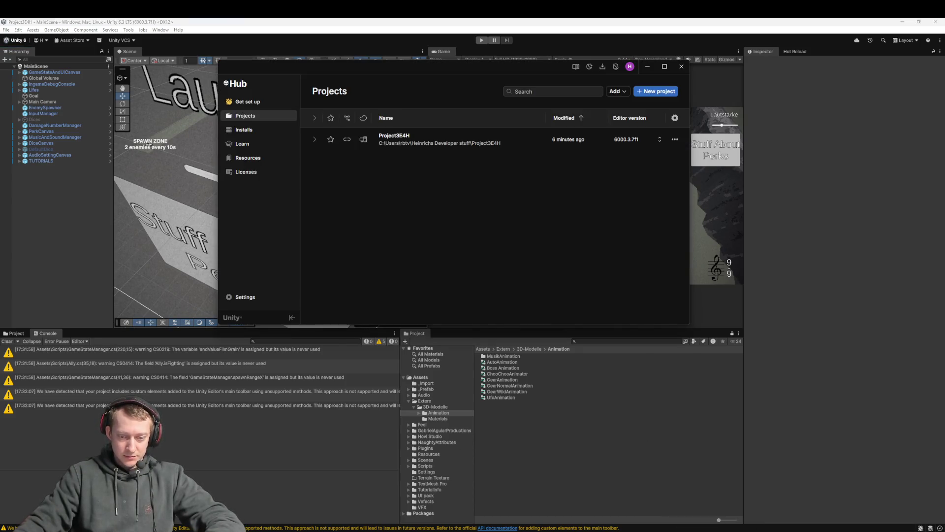
{"action": "key", "text": "alt+Tab"}
{"action": "key", "text": "ctrl+shift+n"}
Open Boss.cs via the 'Boss' file search and step through its 'Phase' matches
{"action": "type", "text": "Boss"}
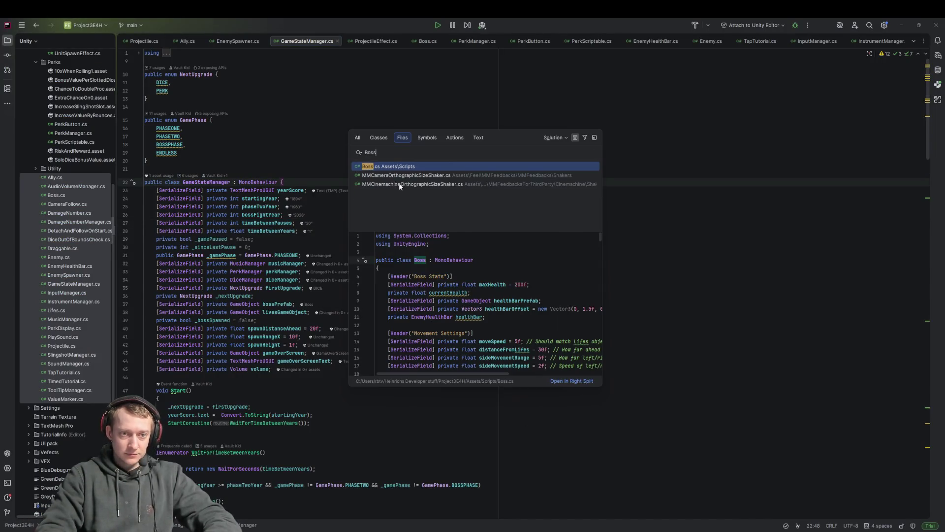
{"action": "key", "text": "Return"}
{"action": "key", "text": "ctrl+f"}
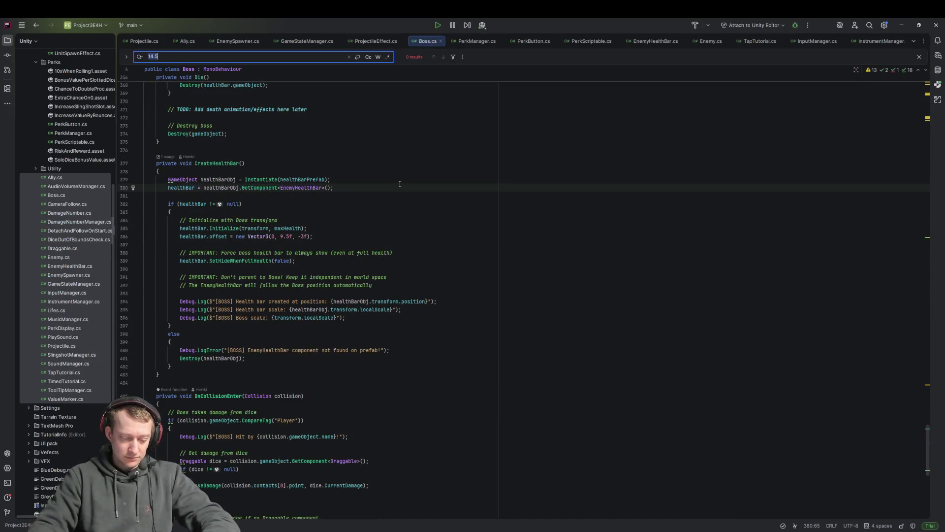
{"action": "type", "text": "Phase"}
{"action": "key", "text": "Return"}
{"action": "key", "text": "Return"}
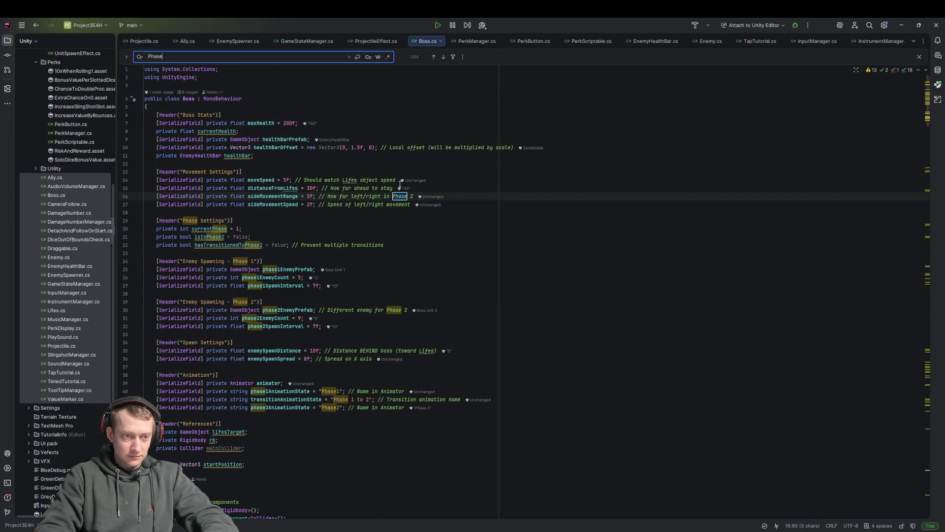
{"action": "key", "text": "Return"}
{"action": "key", "text": "Return"}
{"action": "key", "text": "Return"}
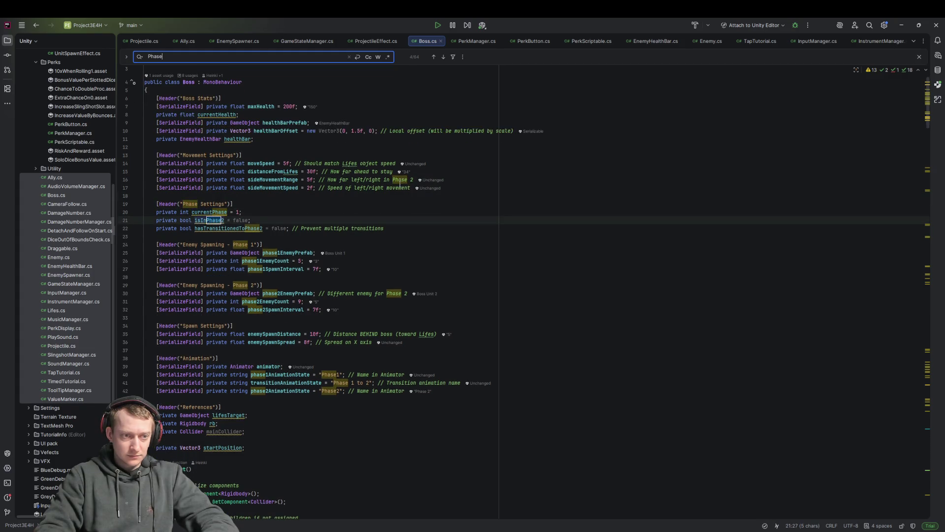
{"action": "key", "text": "Return"}
{"action": "key", "text": "Return"}
{"action": "key", "text": "Return"}
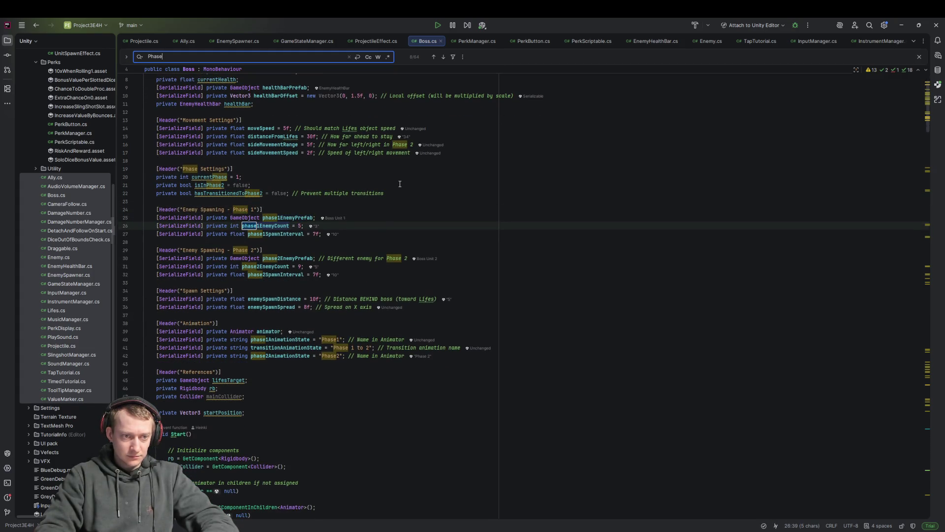
{"action": "key", "text": "Return"}
{"action": "key", "text": "Return"}
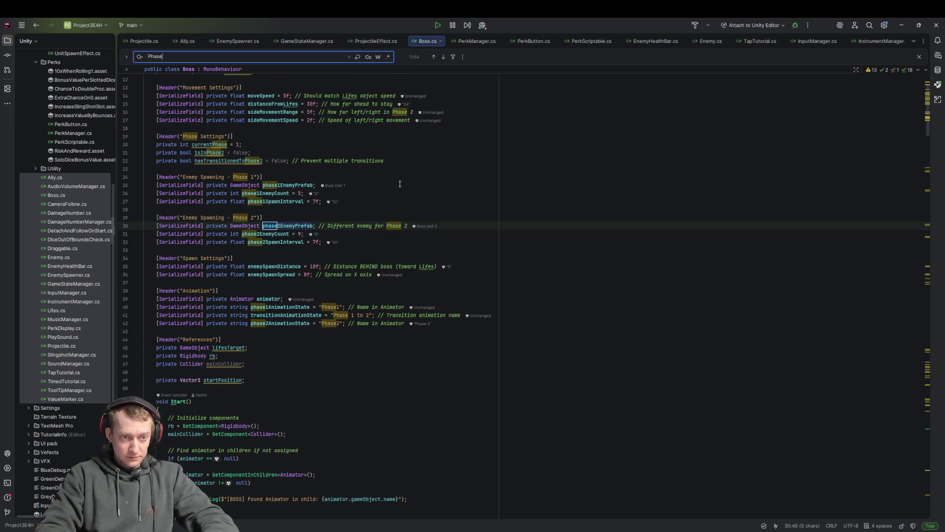
{"action": "key", "text": "Return"}
{"action": "key", "text": "Return"}
{"action": "key", "text": "Return"}
{"action": "key", "text": "Return"}
{"action": "key", "text": "Return"}
{"action": "key", "text": "Return"}
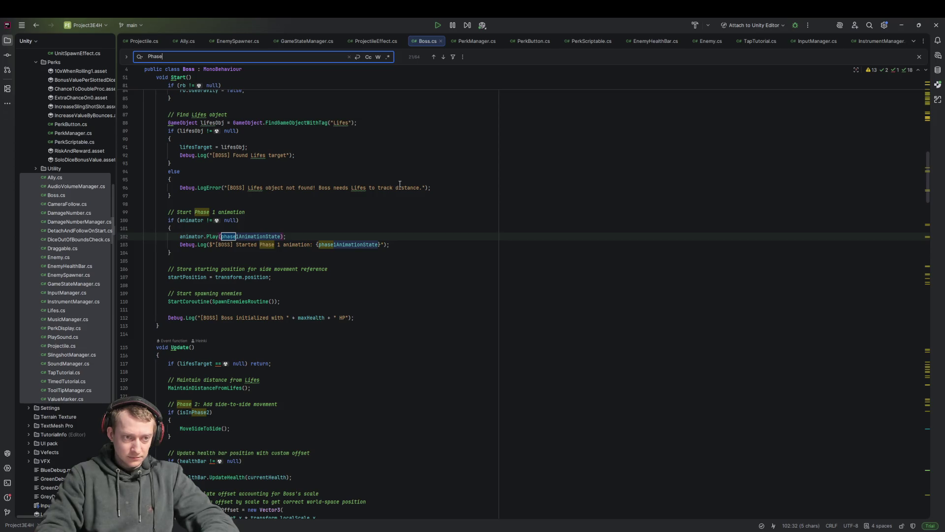
{"action": "key", "text": "Return"}
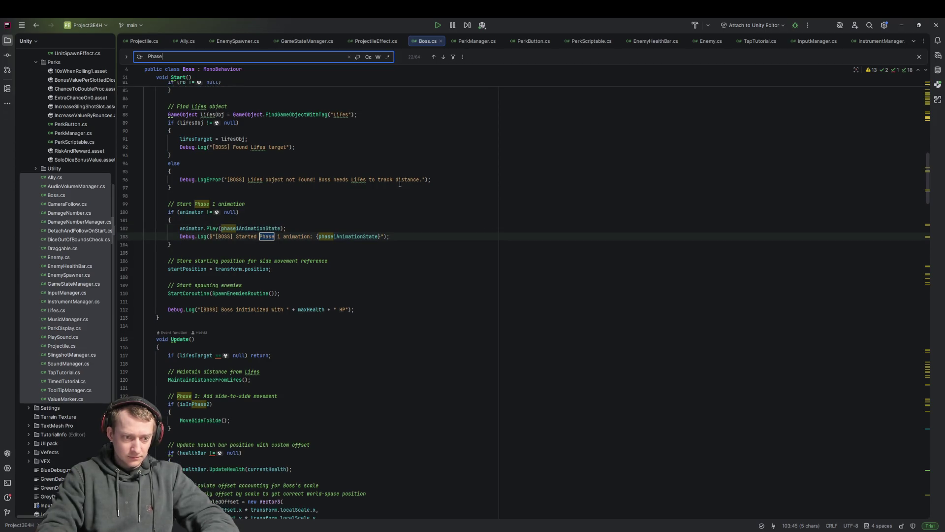
Change the in-file search to 'Phase 2' and step to its last match
{"action": "type", "text": "Start Phase"}
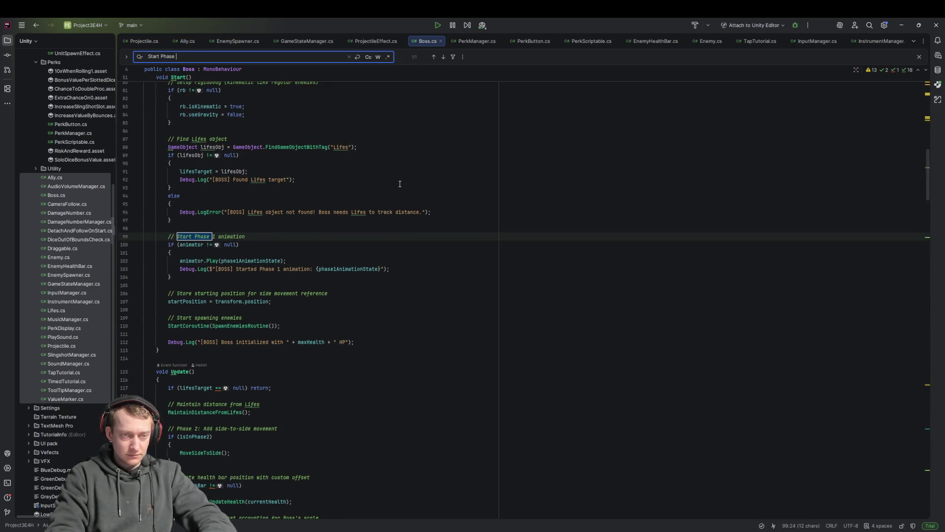
{"action": "key", "text": "BackSpace"}
{"action": "key", "text": "BackSpace"}
{"action": "key", "text": "BackSpace"}
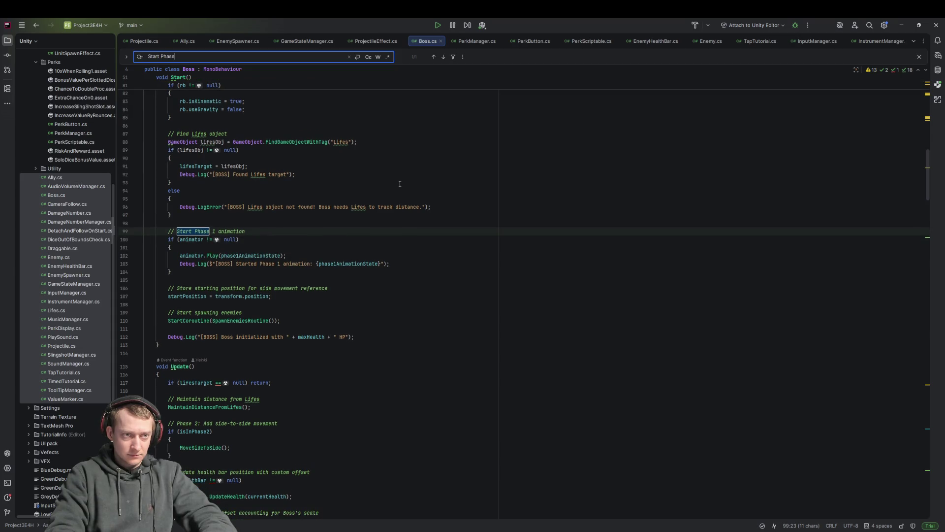
{"action": "key", "text": "BackSpace"}
{"action": "key", "text": "BackSpace"}
{"action": "key", "text": "BackSpace"}
{"action": "type", "text": "Phase 2"}
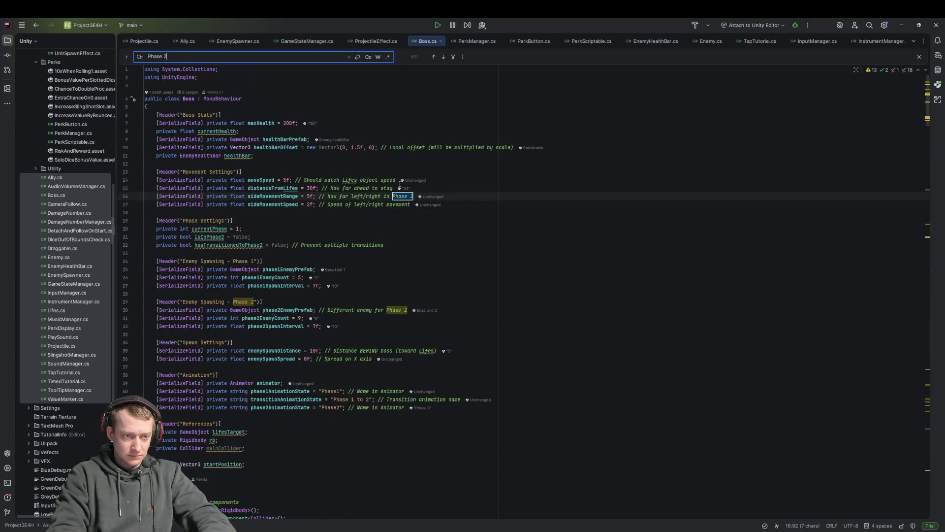
{"action": "key", "text": "Return"}
{"action": "key", "text": "Return"}
{"action": "key", "text": "Return"}
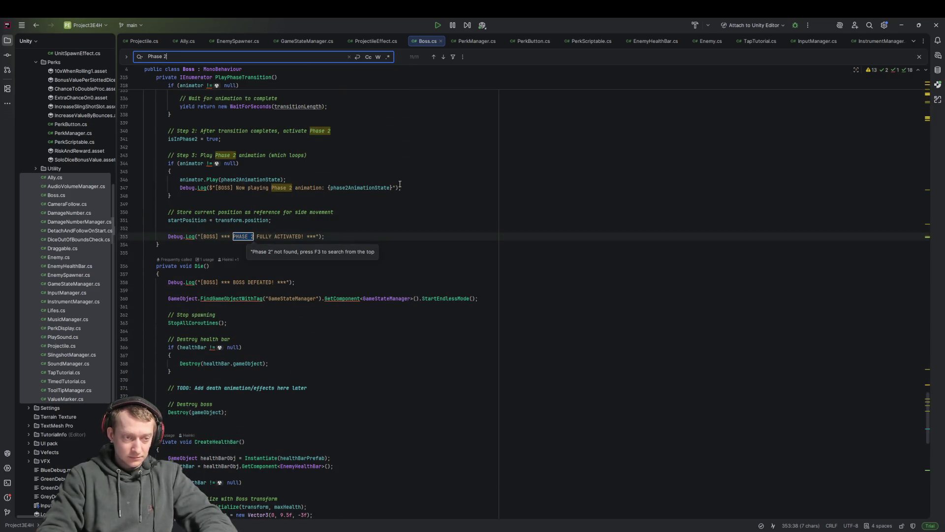
Review the PlayPhaseTransition coroutine and search Boss.cs for where it is called
{"action": "scroll", "coordinate": [199, 181], "scroll_direction": "up", "scroll_amount": 5}
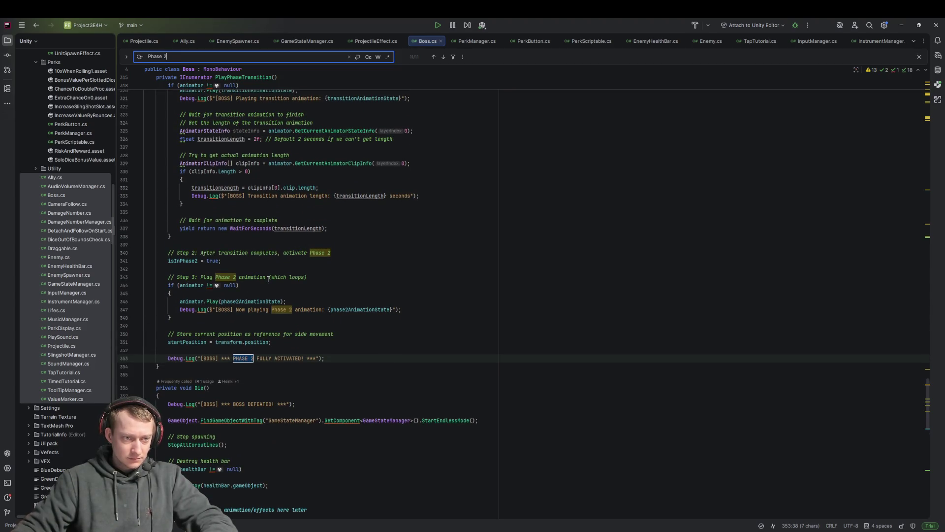
{"action": "scroll", "coordinate": [237, 253], "scroll_direction": "up", "scroll_amount": 4}
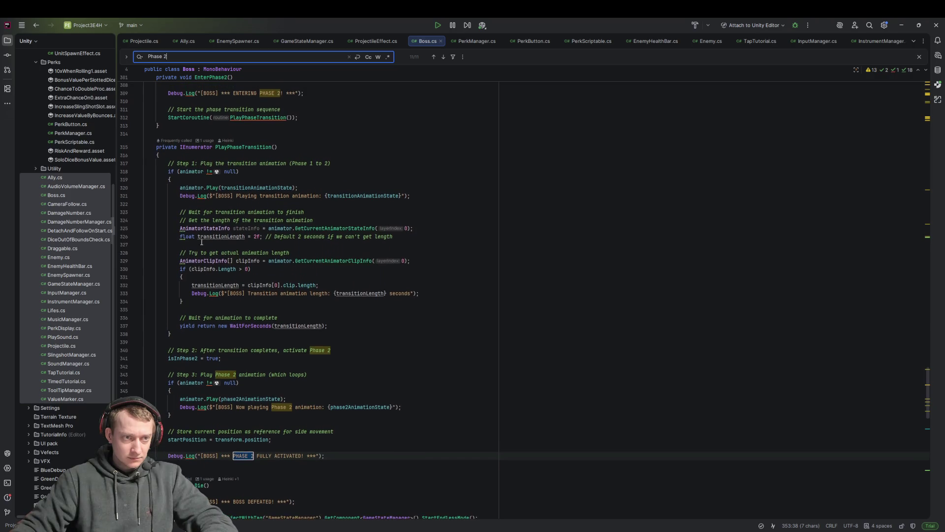
{"action": "left_click", "coordinate": [221, 179]}
{"action": "left_click", "coordinate": [190, 337]}
{"action": "left_click", "coordinate": [226, 360]}
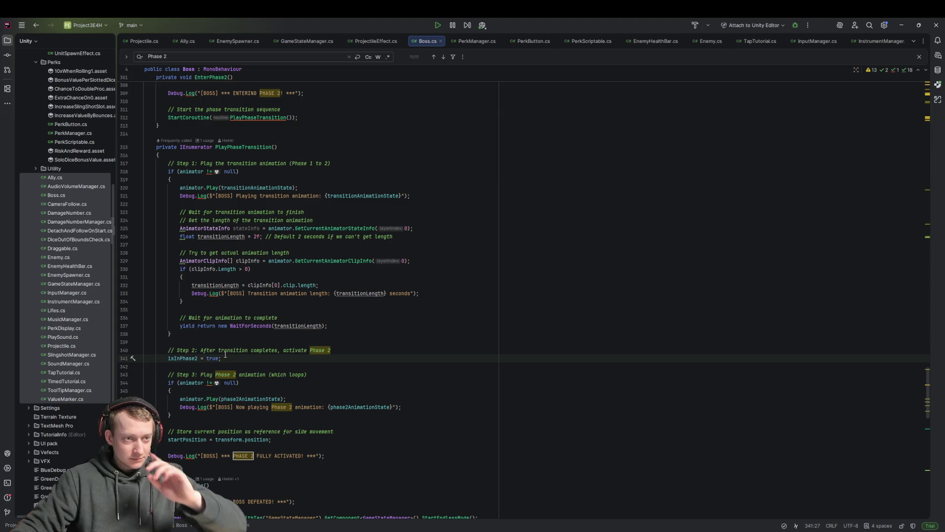
{"action": "double_click", "coordinate": [244, 147]}
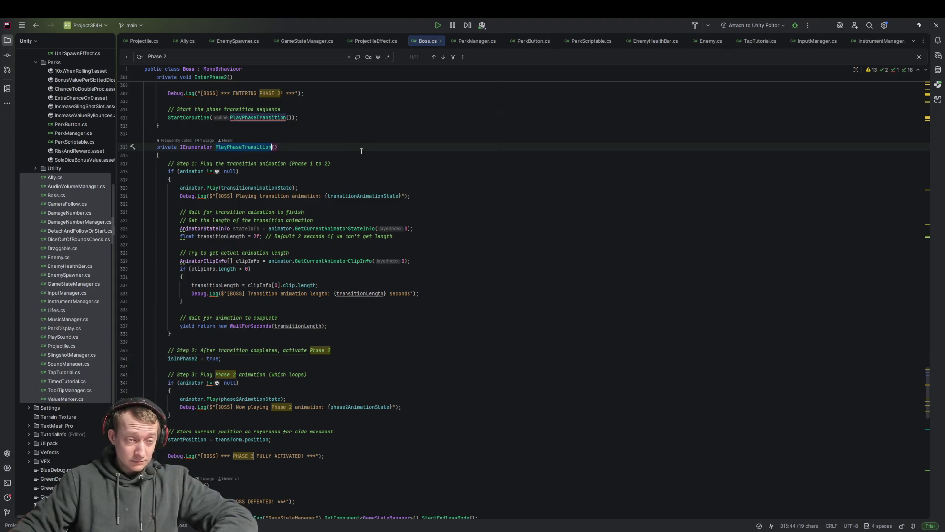
{"action": "key", "text": "ctrl+f"}
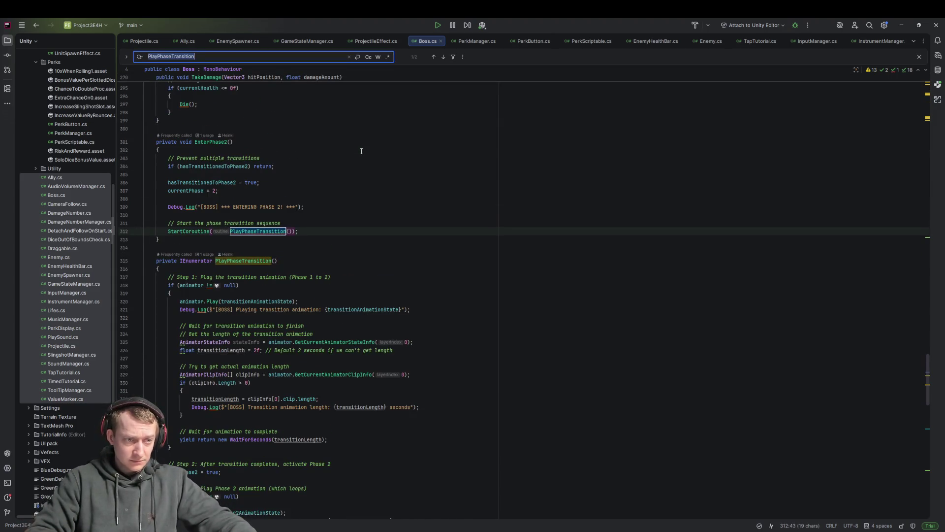
{"action": "key", "text": "Return"}
{"action": "key", "text": "Return"}
{"action": "key", "text": "Return"}
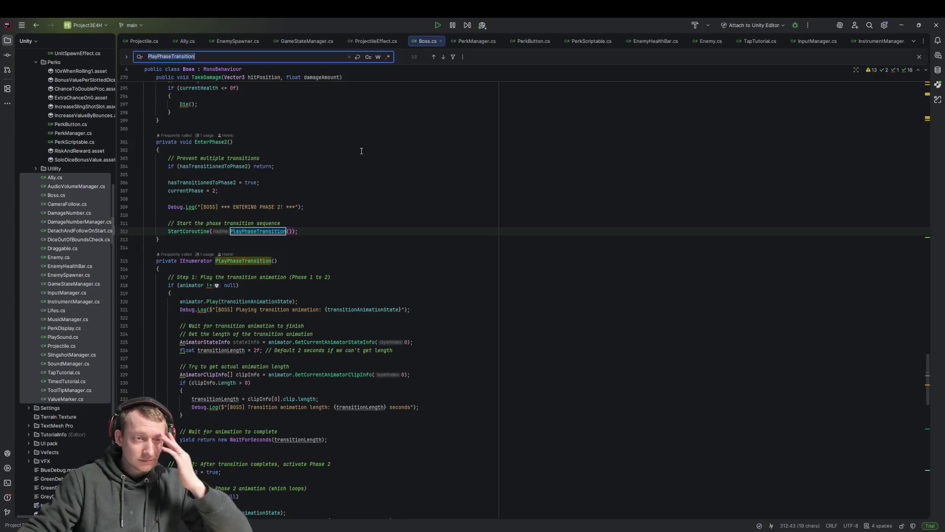
Search for the EnterPhase2 call and place the caret on the 50% health check in TakeDamage
{"action": "double_click", "coordinate": [213, 141]}
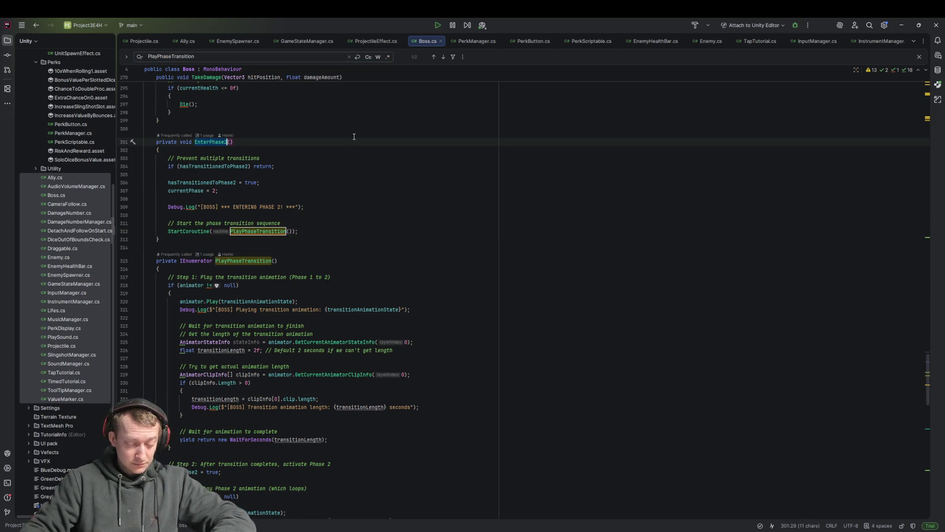
{"action": "key", "text": "ctrl+f"}
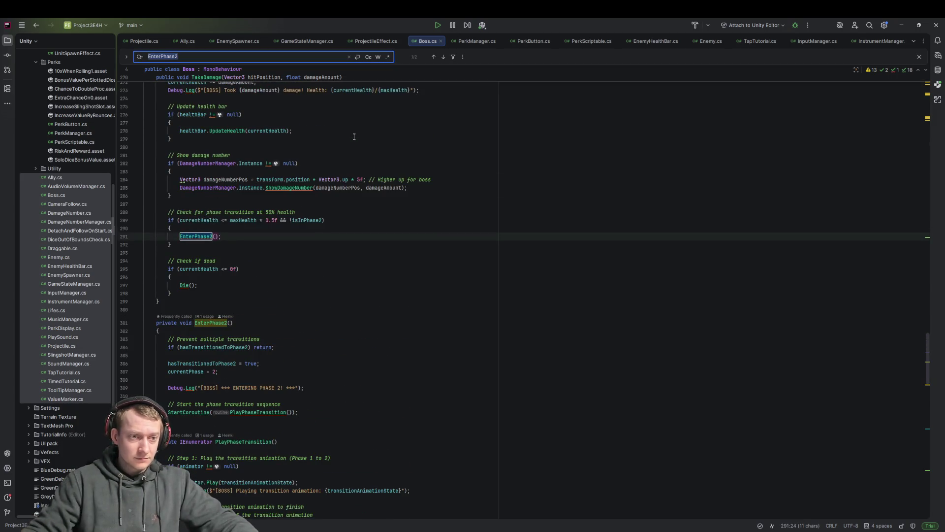
{"action": "scroll", "coordinate": [344, 191], "scroll_direction": "up", "scroll_amount": 5}
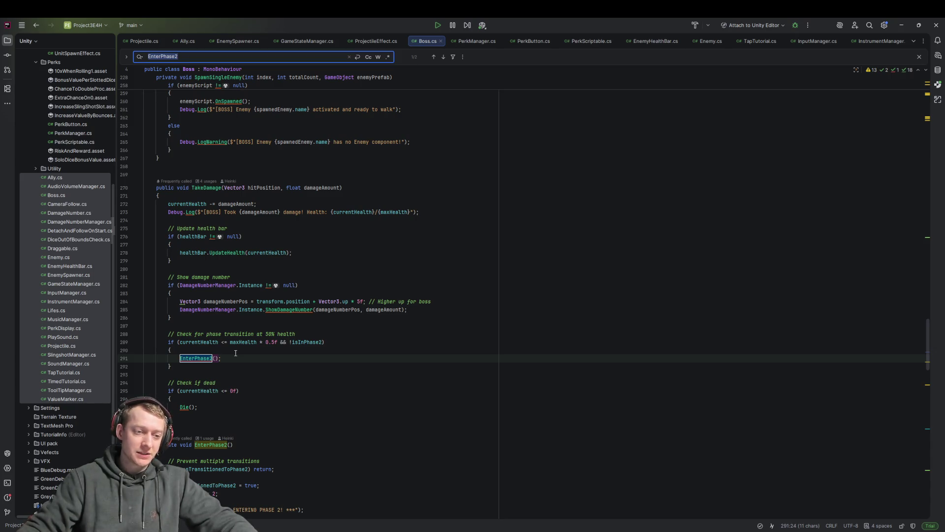
{"action": "left_click", "coordinate": [236, 359]}
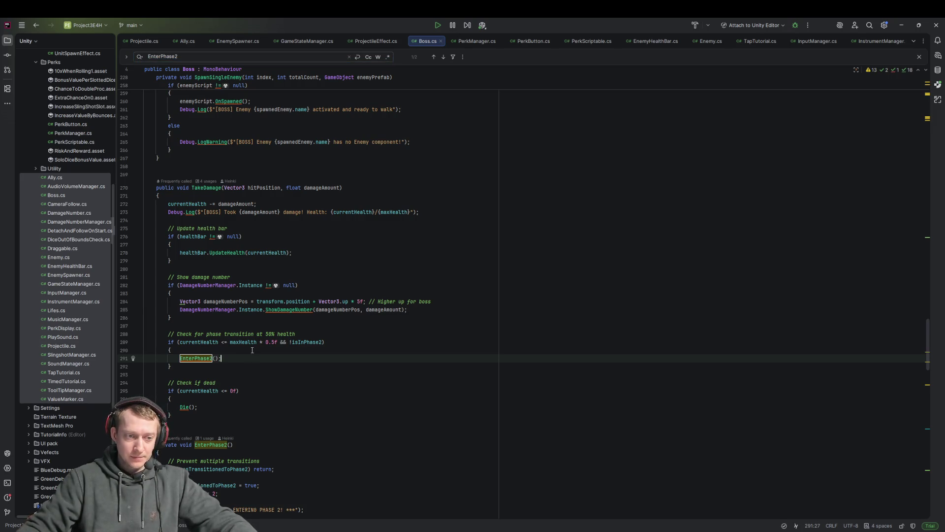
{"action": "left_click", "coordinate": [328, 342]}
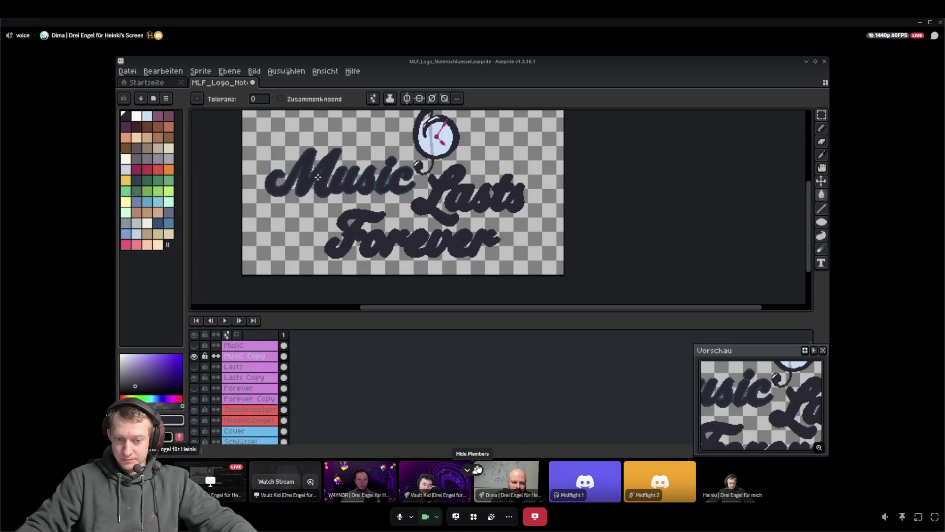
Nudge the Music Copy, Lasts Copy and Forever Copy lettering a few pixels each
{"action": "left_click", "coordinate": [470, 469]}
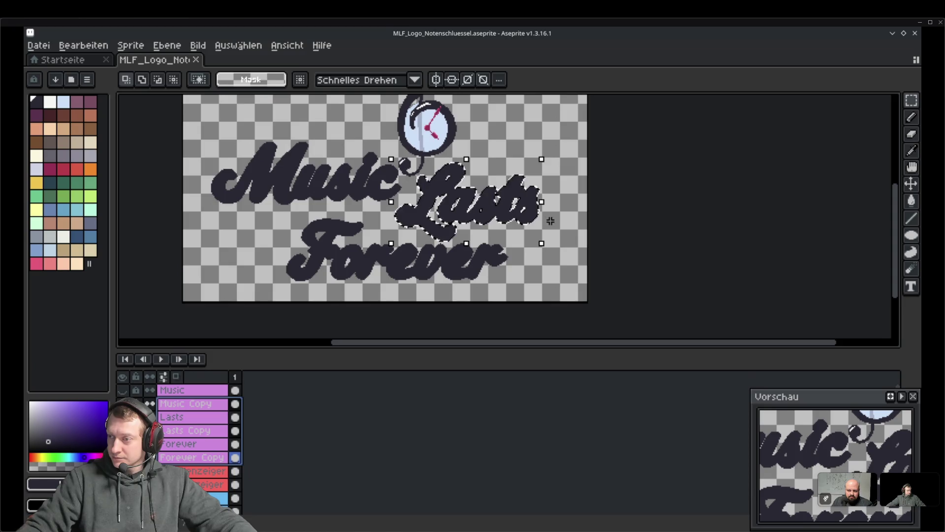
{"action": "left_click", "coordinate": [199, 405]}
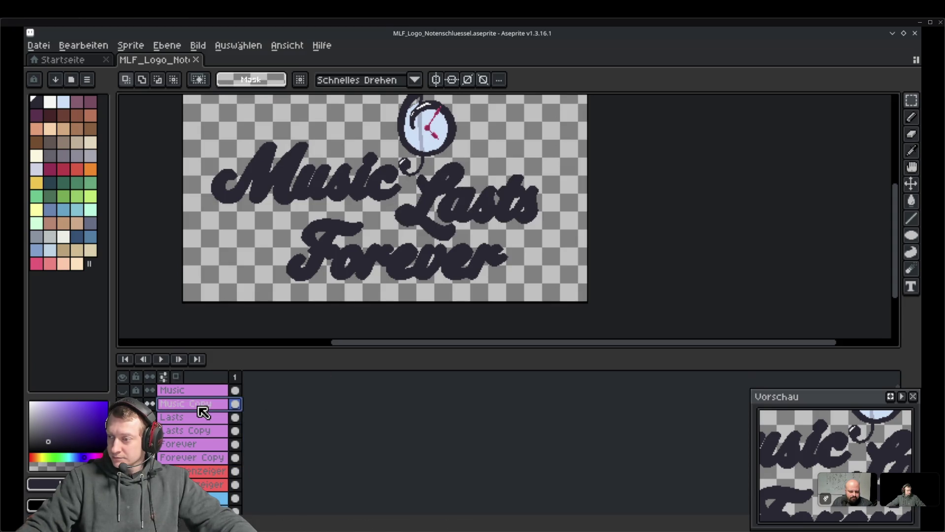
{"action": "key", "text": "v"}
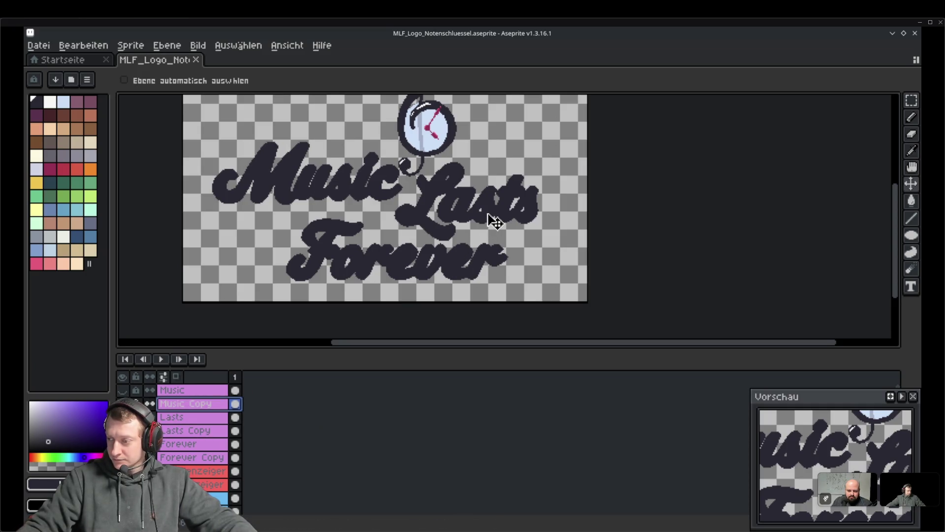
{"action": "left_click_drag", "start_coordinate": [273, 199], "coordinate": [278, 195]}
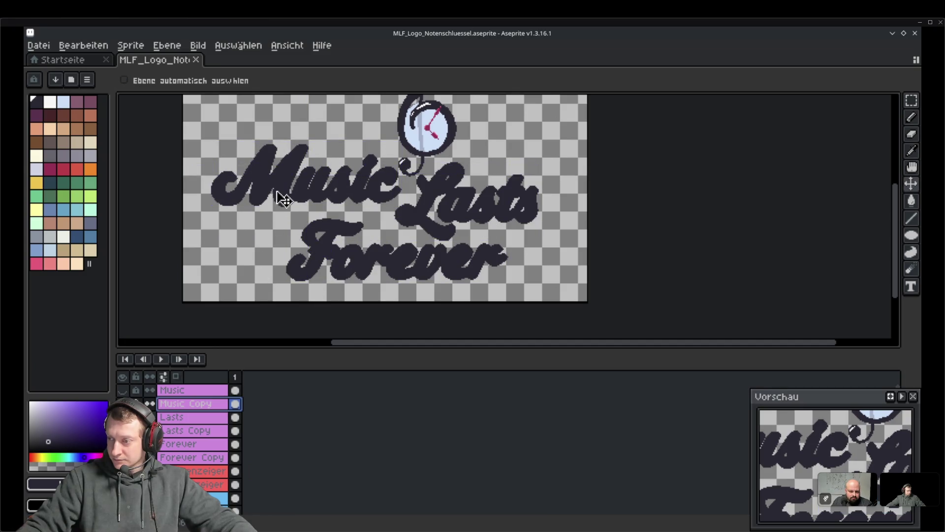
{"action": "left_click", "coordinate": [202, 430]}
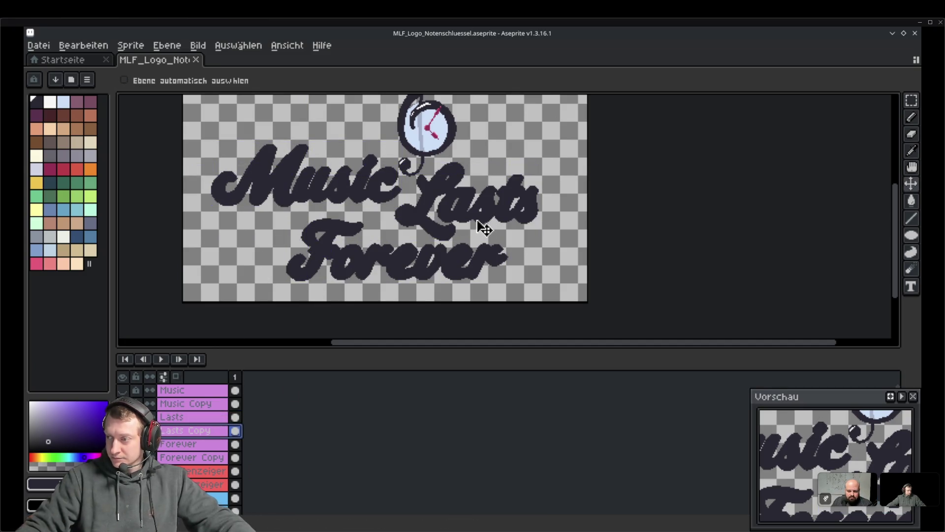
{"action": "left_click_drag", "start_coordinate": [473, 221], "coordinate": [464, 217]}
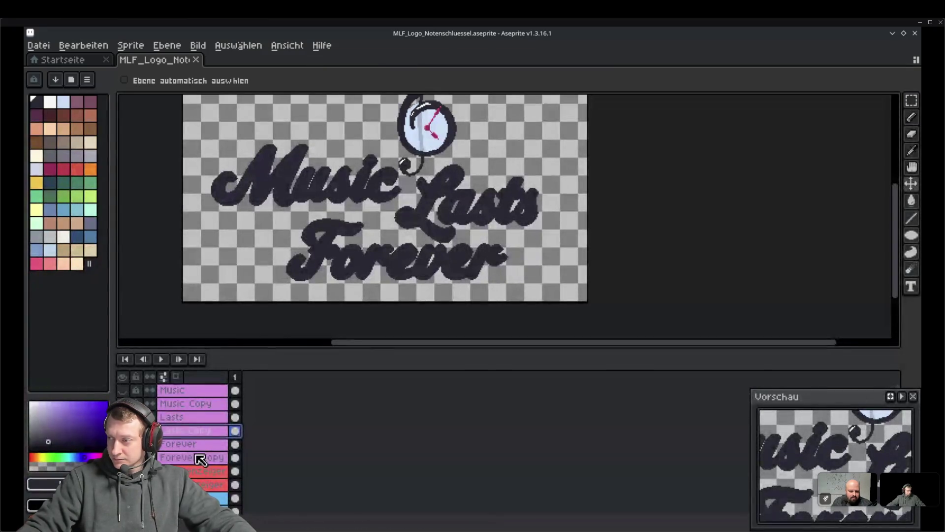
{"action": "left_click", "coordinate": [196, 458]}
{"action": "left_click_drag", "start_coordinate": [364, 272], "coordinate": [363, 274]}
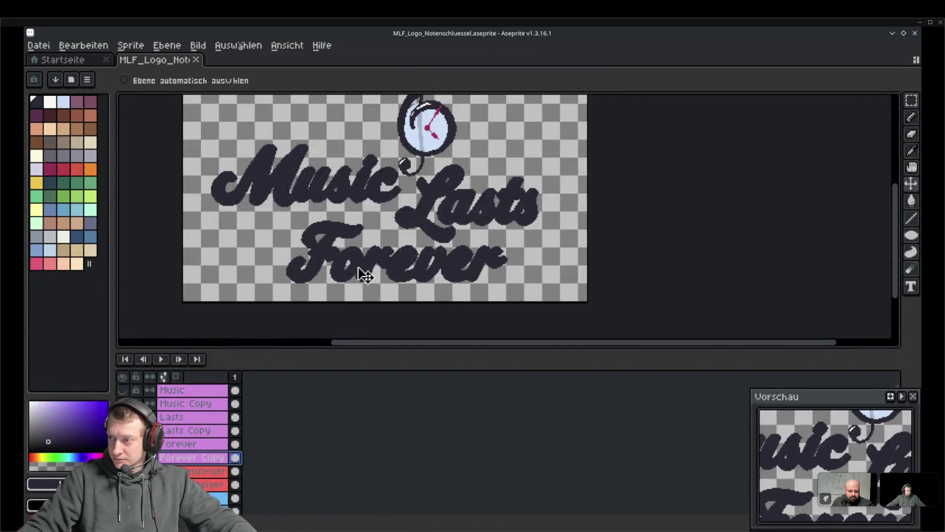
Make the green Lasts, Forever and Music lettering layers visible
{"action": "left_click", "coordinate": [122, 417]}
{"action": "left_click", "coordinate": [122, 444]}
{"action": "left_click", "coordinate": [122, 390]}
Zoom in and out to check the green lettering over its dark shadow
{"action": "right_click", "coordinate": [401, 231]}
{"action": "key", "text": "Escape"}
{"action": "scroll", "coordinate": [422, 217], "scroll_direction": "down", "scroll_amount": 2}
{"action": "scroll", "coordinate": [414, 226], "scroll_direction": "up", "scroll_amount": 4}
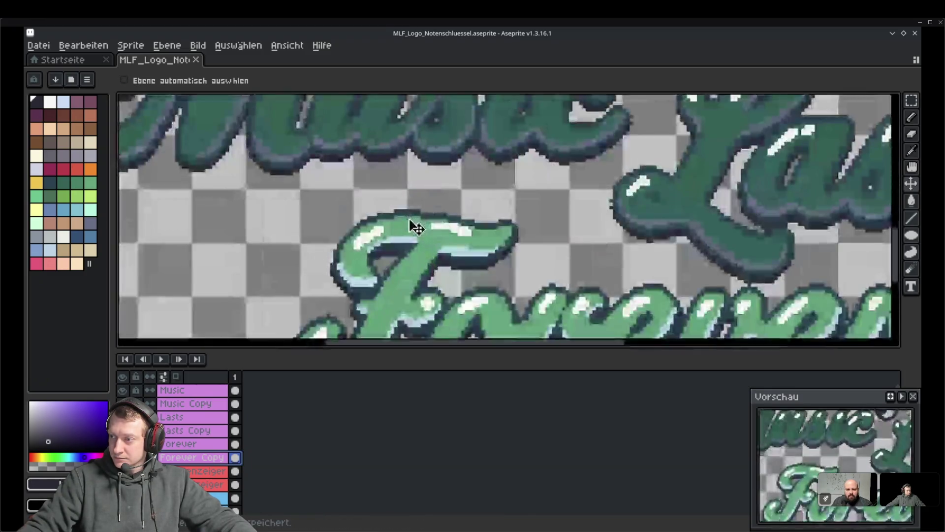
{"action": "scroll", "coordinate": [416, 229], "scroll_direction": "down", "scroll_amount": 1}
{"action": "scroll", "coordinate": [416, 229], "scroll_direction": "up", "scroll_amount": 1}
{"action": "scroll", "coordinate": [417, 231], "scroll_direction": "down", "scroll_amount": 1}
{"action": "scroll", "coordinate": [418, 232], "scroll_direction": "up", "scroll_amount": 1}
{"action": "scroll", "coordinate": [418, 232], "scroll_direction": "down", "scroll_amount": 3}
{"action": "key", "text": "space"}
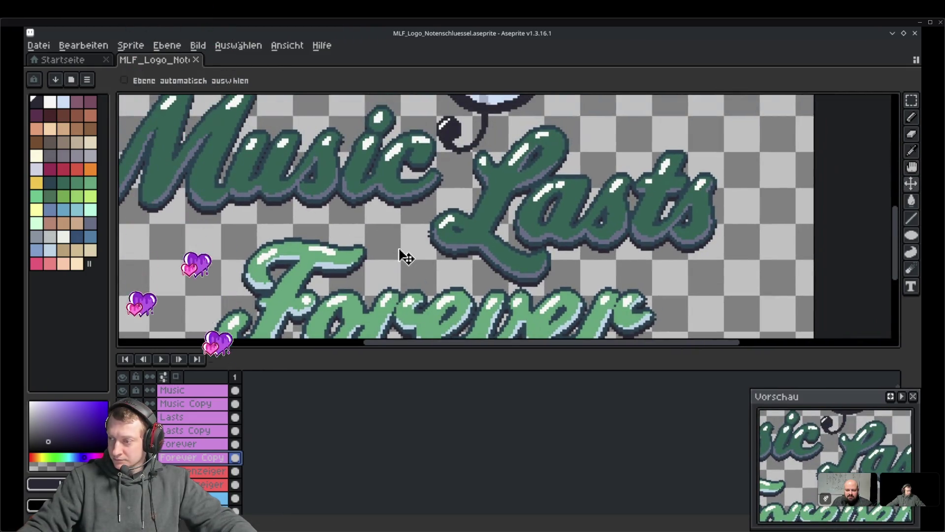
{"action": "scroll", "coordinate": [427, 258], "scroll_direction": "down", "scroll_amount": 1}
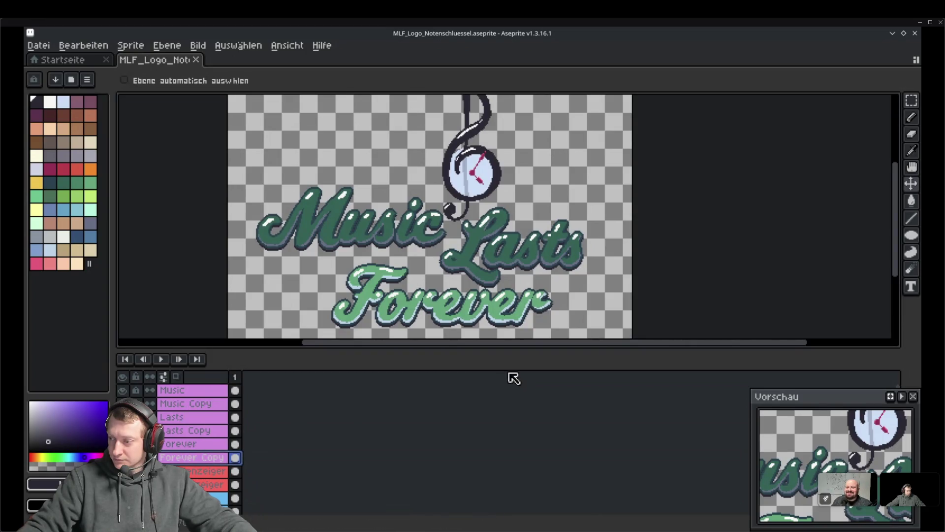
Switch to the Pencil and add a new empty layer
{"action": "left_click", "coordinate": [910, 101]}
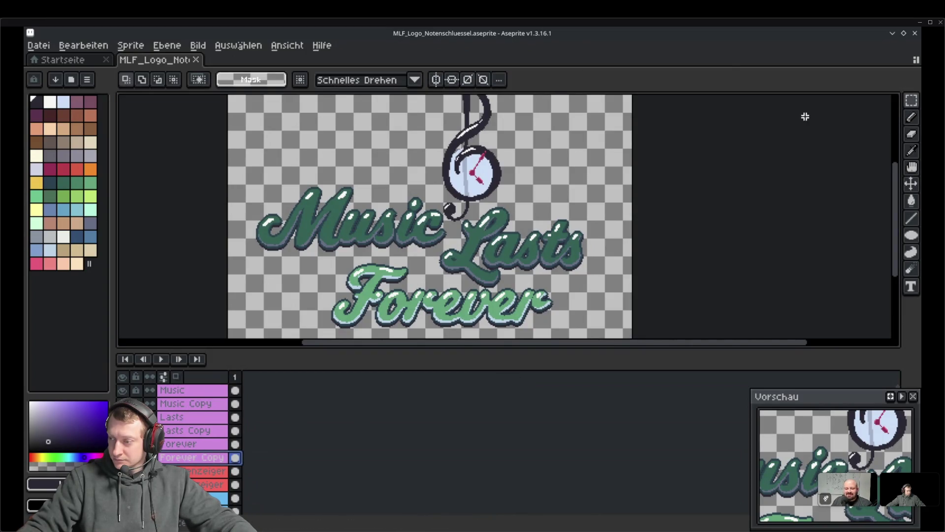
{"action": "key", "text": "b"}
{"action": "left_click", "coordinate": [194, 473]}
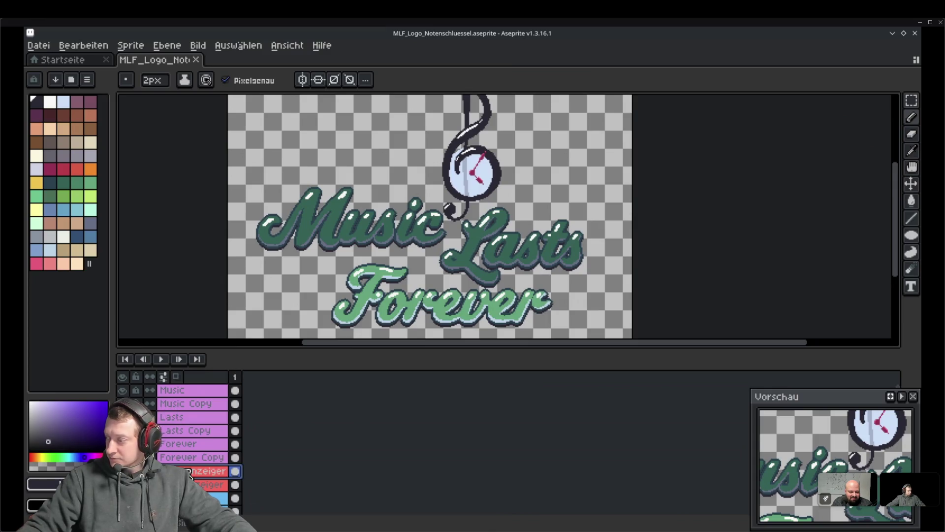
Name the new layer 'Scanlines', switch to a 1px eraser, and open the Sprite menu
{"action": "double_click", "coordinate": [194, 474]}
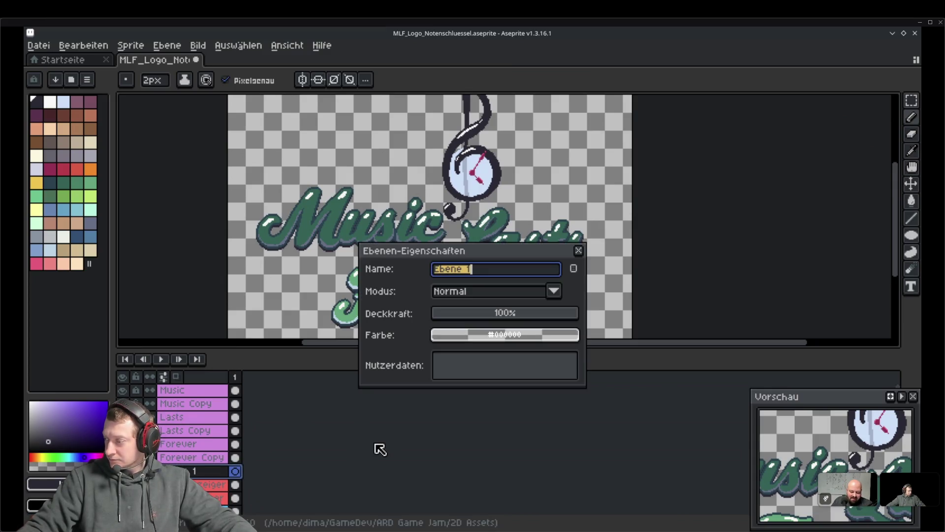
{"action": "type", "text": "Scanlines"}
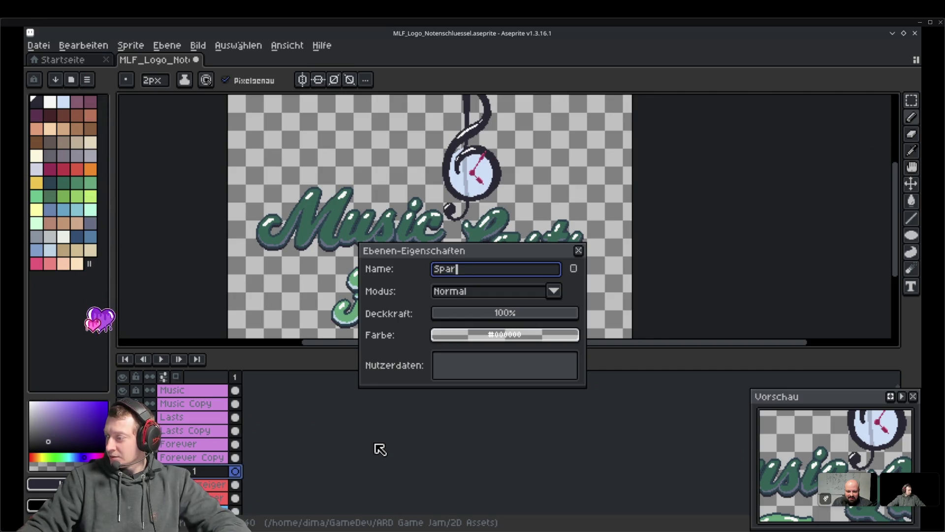
{"action": "key", "text": "Return"}
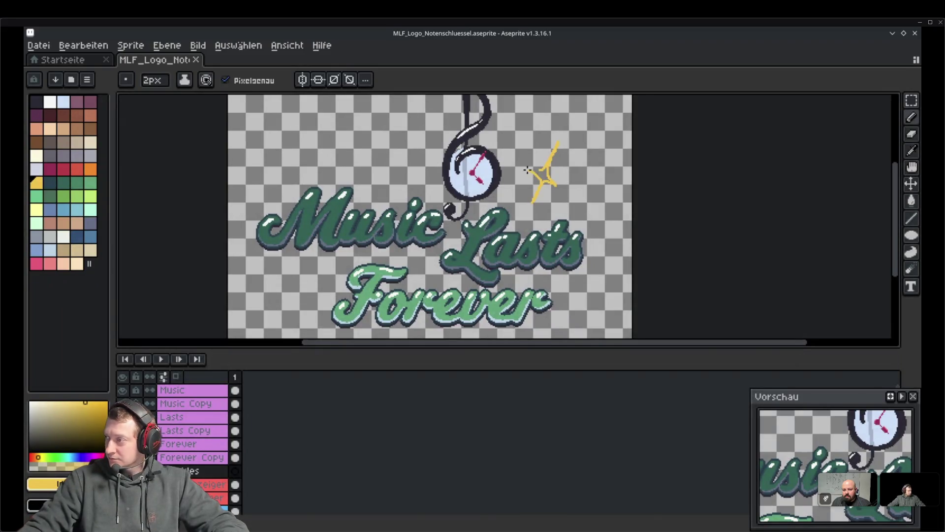
{"action": "key", "text": "e"}
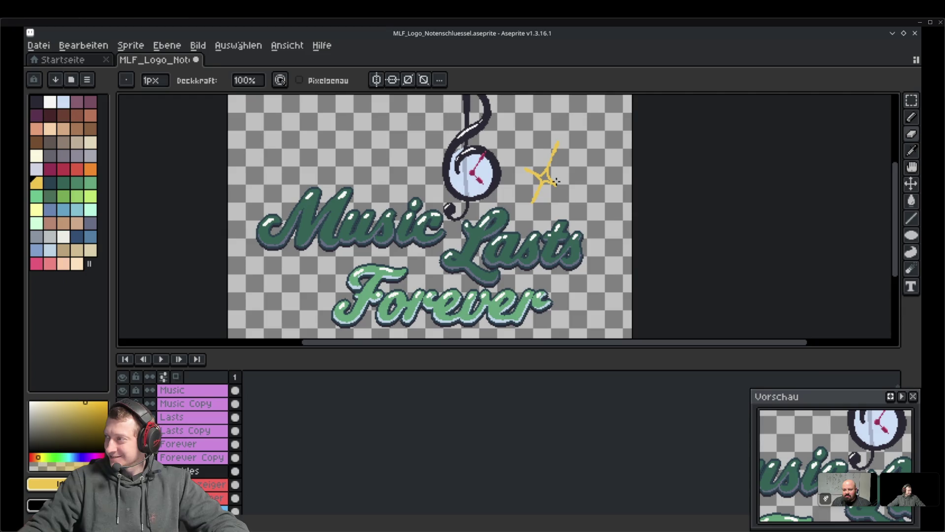
{"action": "left_click", "coordinate": [130, 45]}
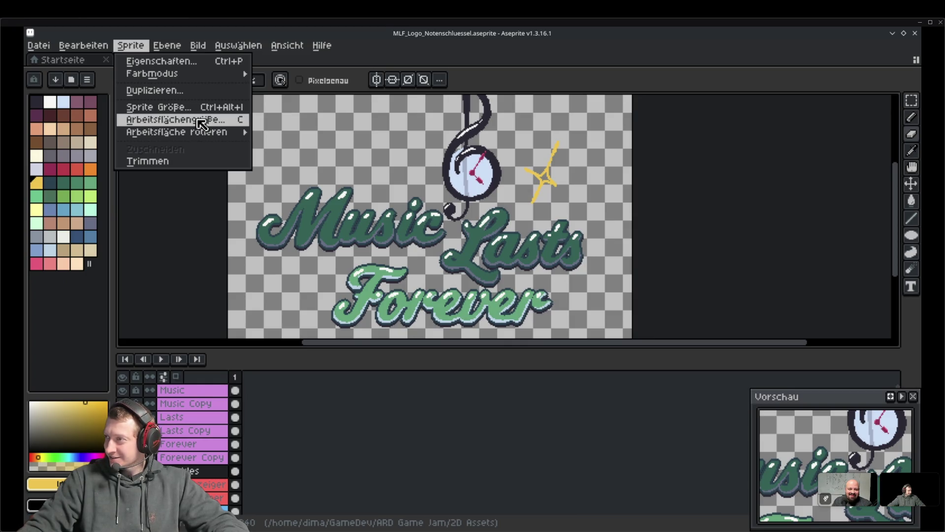
Save the logo, then try a yellow bucket fill on the background twice and undo it
{"action": "mouse_move", "coordinate": [101, 43]}
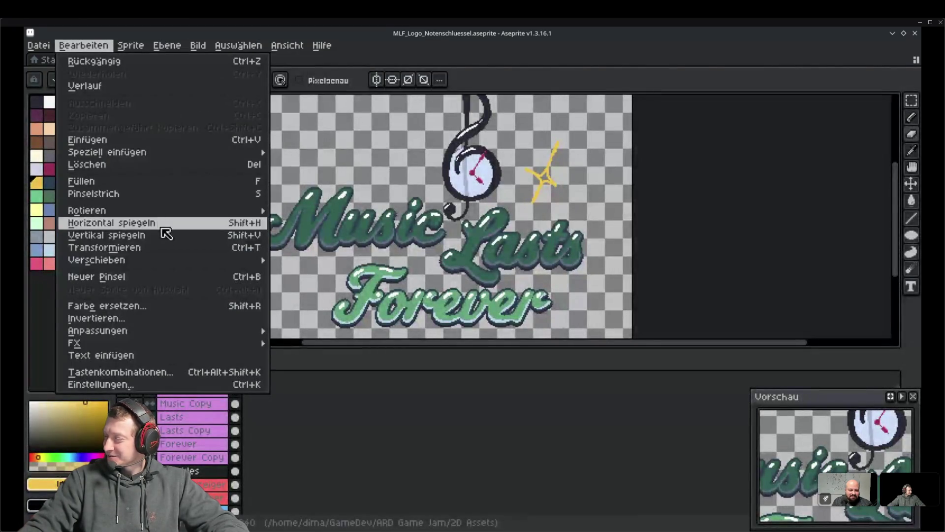
{"action": "key", "text": "ctrl+s"}
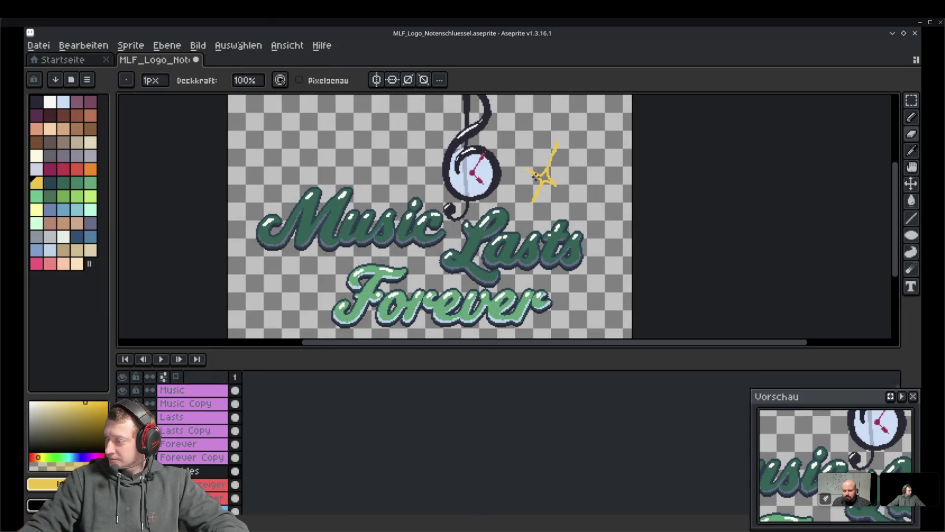
{"action": "mouse_move", "coordinate": [597, 338]}
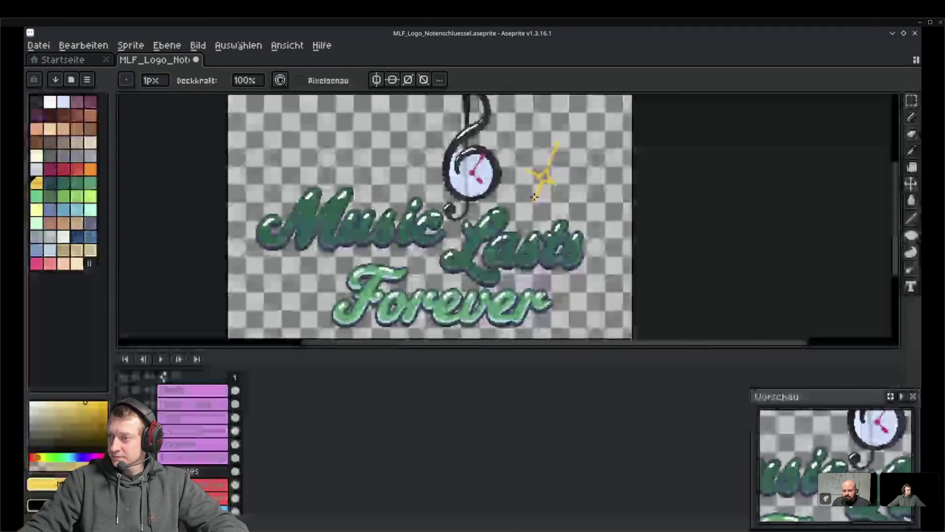
{"action": "key", "text": "g"}
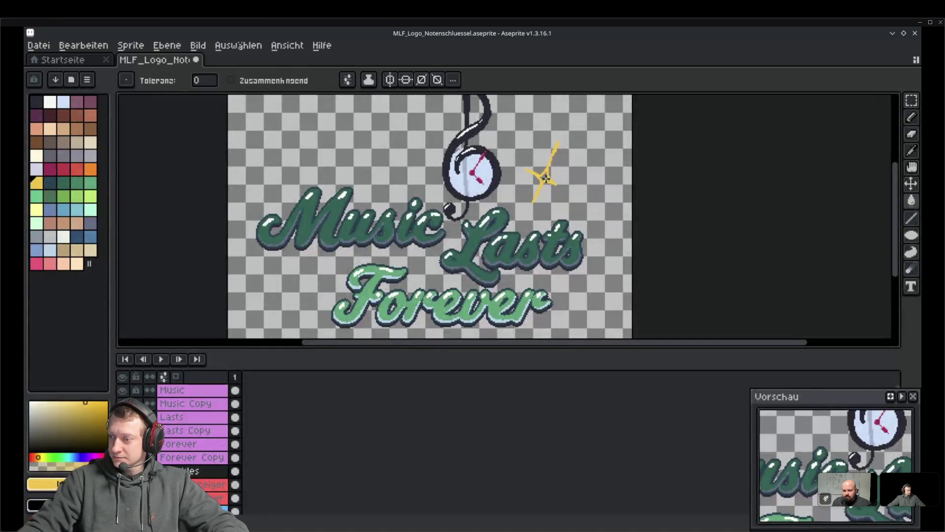
{"action": "left_click", "coordinate": [547, 186]}
{"action": "key", "text": "v"}
{"action": "key", "text": "ctrl+z"}
{"action": "key", "text": "g"}
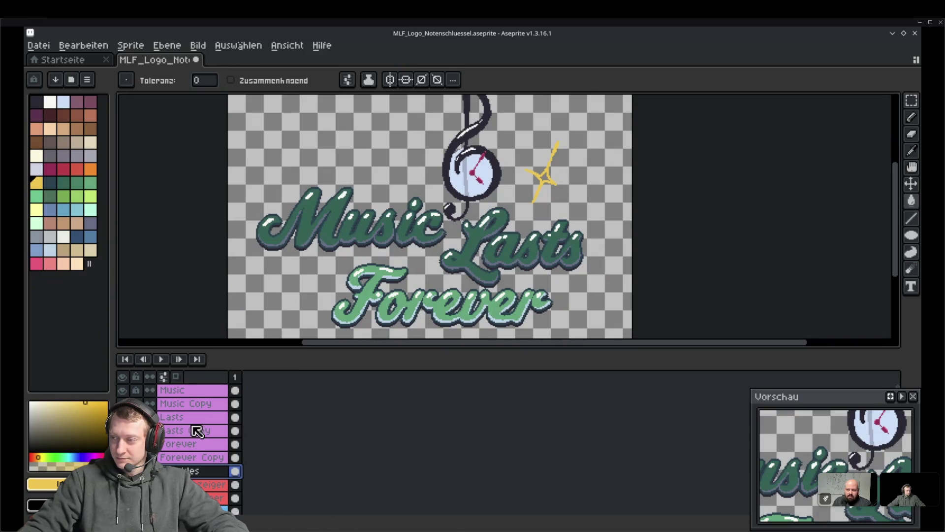
{"action": "left_click", "coordinate": [548, 182]}
{"action": "key", "text": "v"}
{"action": "key", "text": "ctrl+z"}
{"action": "key", "text": "g"}
Turn on contiguous fill, save again, and pan the view to recentre the logo
{"action": "left_click", "coordinate": [231, 81]}
{"action": "key", "text": "ctrl+s"}
{"action": "key", "text": "b"}
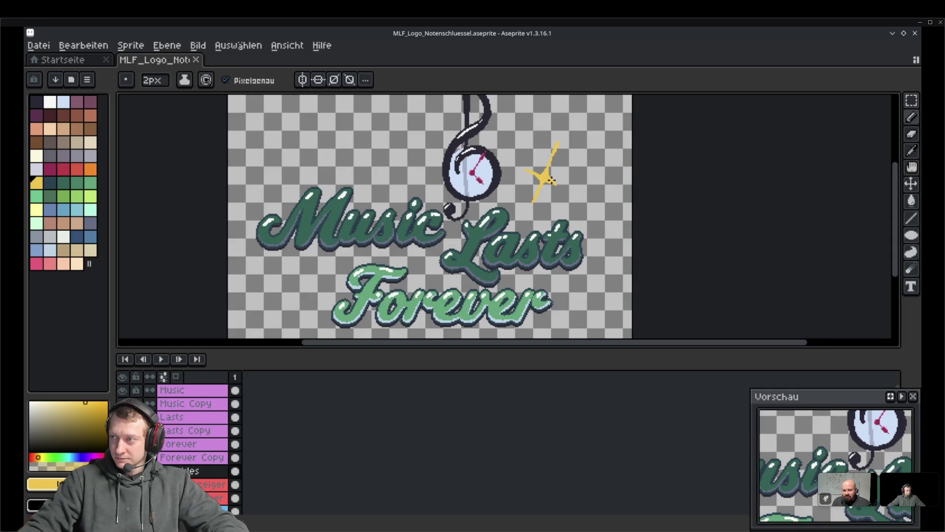
{"action": "key", "text": "h"}
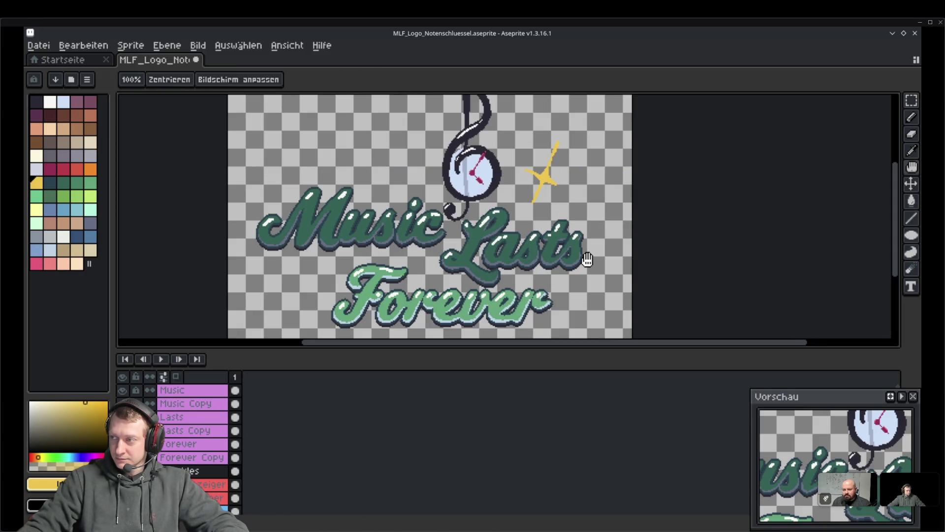
{"action": "mouse_move", "coordinate": [588, 259]}
{"action": "left_mouse_down"}
{"action": "mouse_move", "coordinate": [626, 261]}
{"action": "mouse_move", "coordinate": [627, 281]}
{"action": "left_mouse_up"}
{"action": "key", "text": "b"}
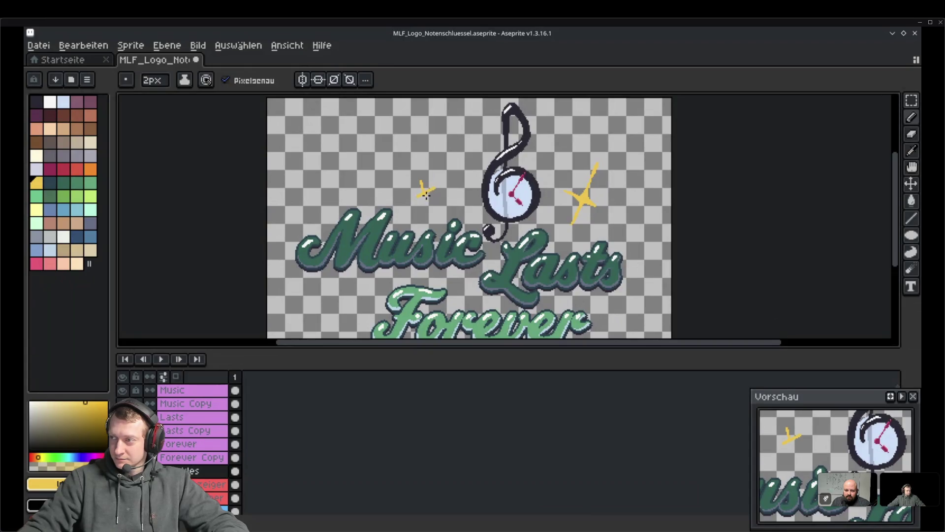
{"action": "key", "text": "e"}
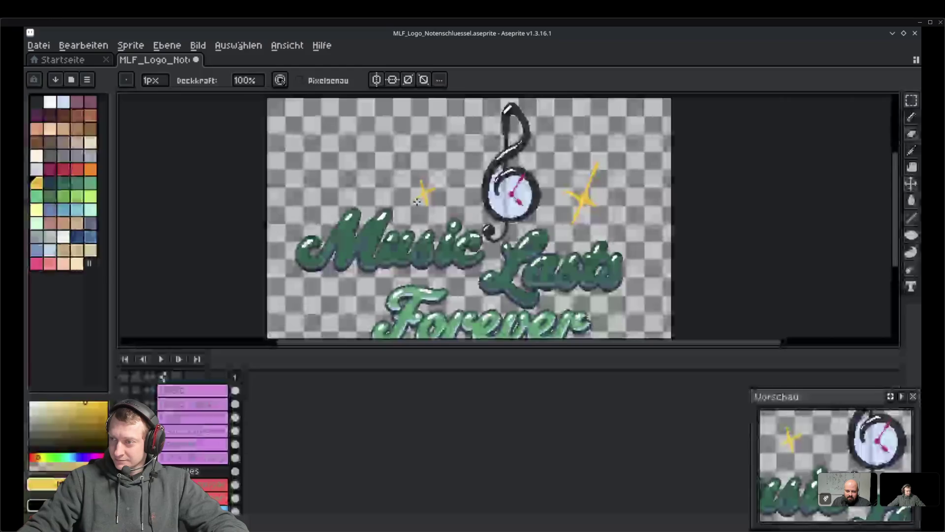
{"action": "mouse_move", "coordinate": [443, 257]}
{"action": "left_mouse_down"}
{"action": "mouse_move", "coordinate": [448, 176]}
{"action": "mouse_move", "coordinate": [405, 220]}
{"action": "left_mouse_up"}
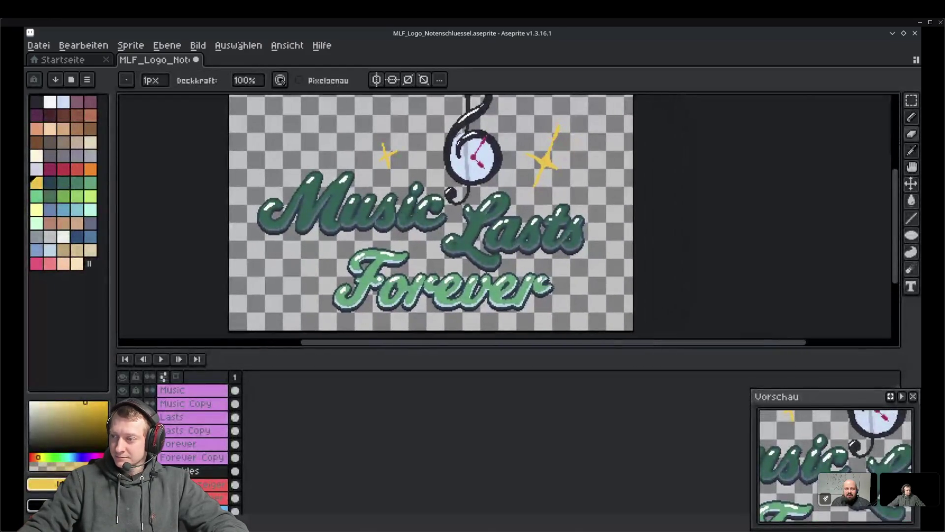
{"action": "left_click", "coordinate": [131, 45]}
Flip the whole canvas horizontally and bring the top of the logo into view
{"action": "mouse_move", "coordinate": [167, 132]}
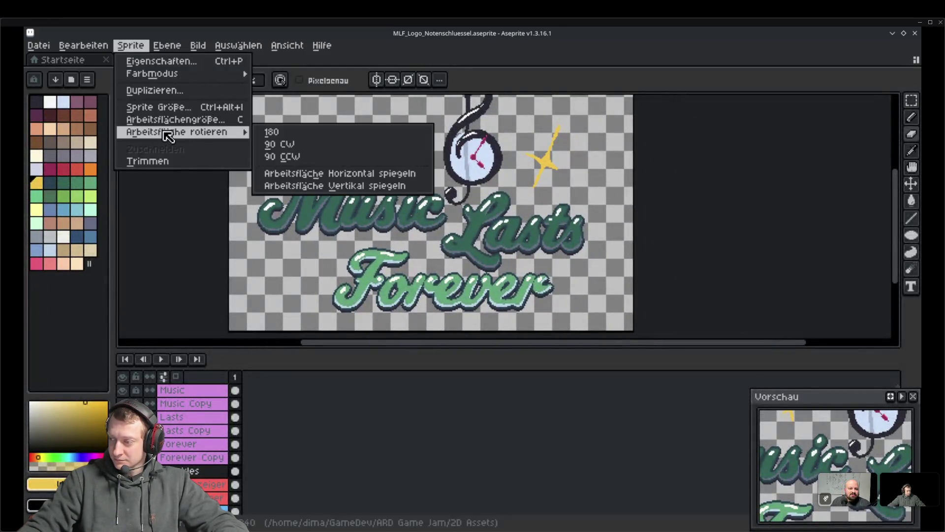
{"action": "left_click", "coordinate": [346, 173]}
{"action": "scroll", "coordinate": [497, 187], "scroll_direction": "down", "scroll_amount": 2}
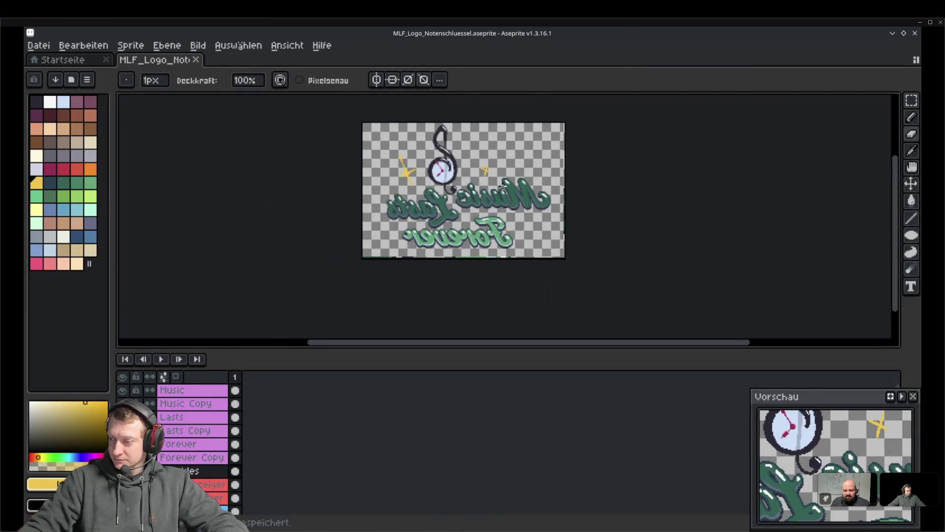
{"action": "scroll", "coordinate": [523, 222], "scroll_direction": "up", "scroll_amount": 3}
{"action": "scroll", "coordinate": [522, 202], "scroll_direction": "down", "scroll_amount": 3}
{"action": "scroll", "coordinate": [521, 186], "scroll_direction": "up", "scroll_amount": 2}
{"action": "left_click_drag", "start_coordinate": [521, 186], "coordinate": [559, 142]}
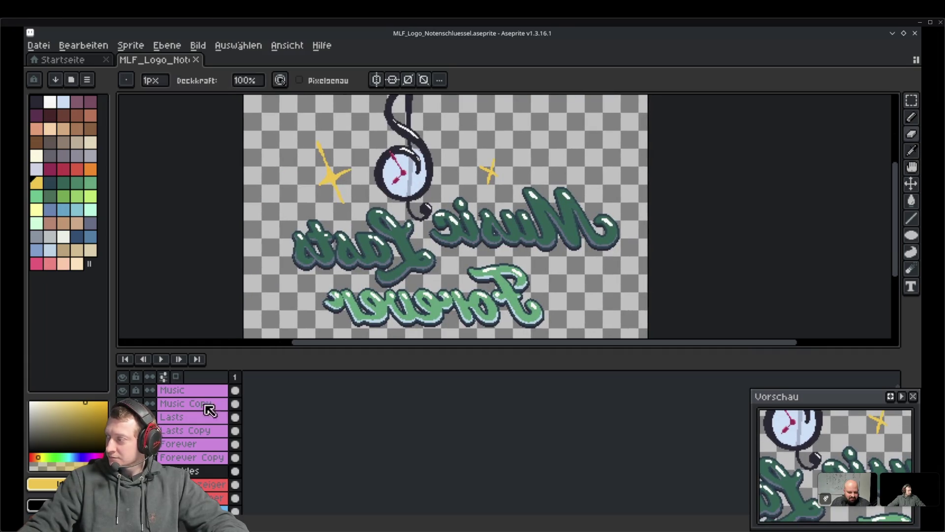
On the Sparkles layer, lasso the left sparkle, tilt it -11° and move it into place
{"action": "left_click", "coordinate": [189, 469]}
{"action": "left_click", "coordinate": [911, 101]}
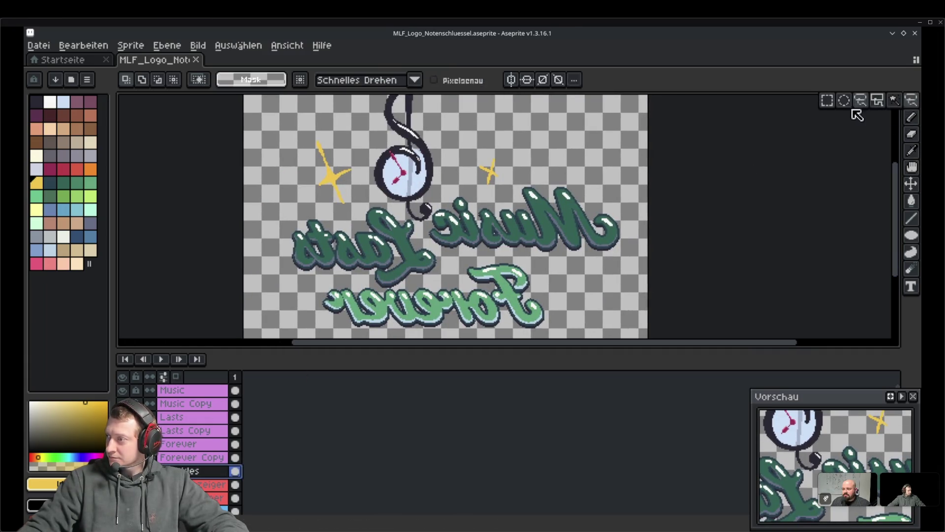
{"action": "left_click", "coordinate": [861, 100]}
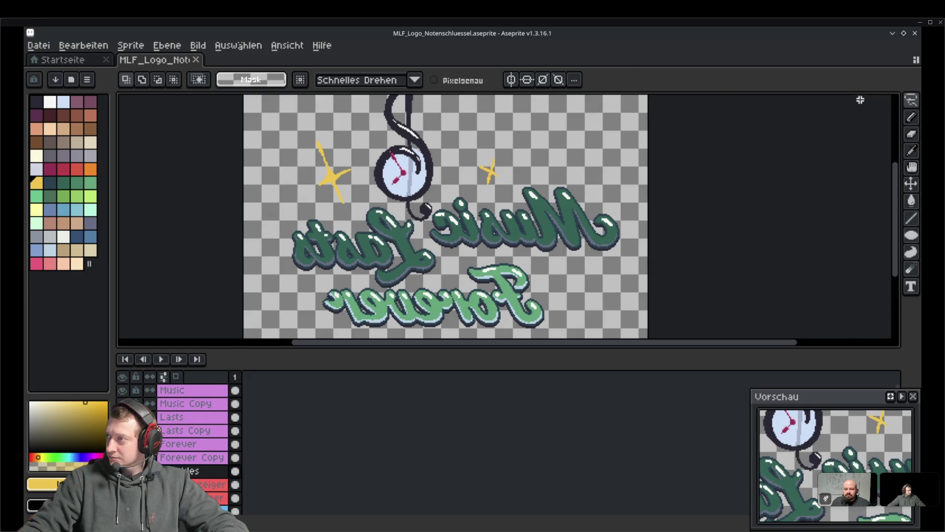
{"action": "left_click_drag", "start_coordinate": [365, 199], "coordinate": [340, 215]}
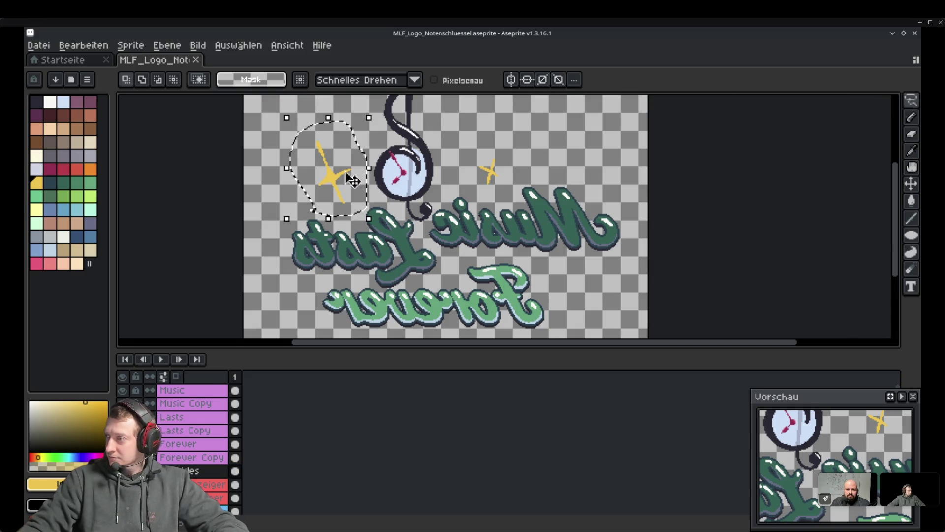
{"action": "mouse_move", "coordinate": [371, 105]}
{"action": "left_mouse_down"}
{"action": "mouse_move", "coordinate": [389, 115]}
{"action": "mouse_move", "coordinate": [345, 112]}
{"action": "mouse_move", "coordinate": [325, 125]}
{"action": "mouse_move", "coordinate": [346, 141]}
{"action": "left_mouse_up"}
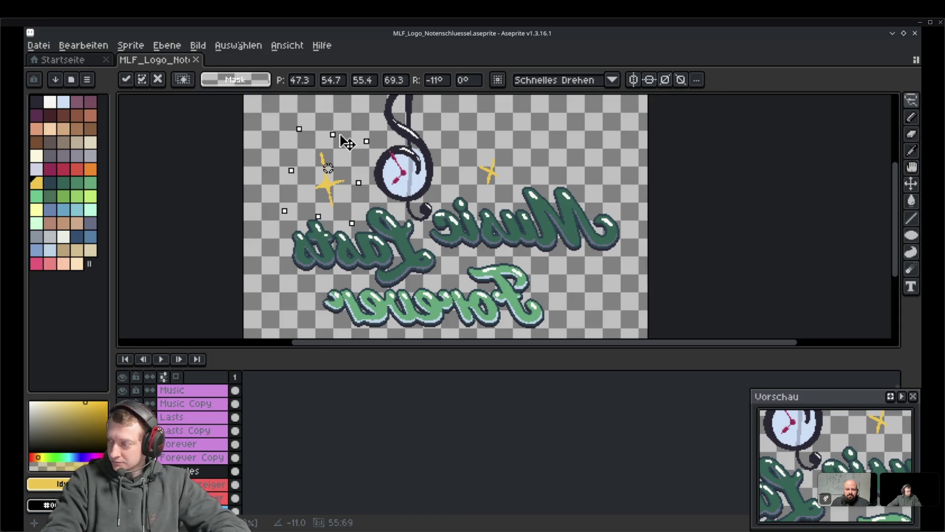
{"action": "left_click_drag", "start_coordinate": [347, 143], "coordinate": [362, 130]}
{"action": "key", "text": "Return"}
Select and move the right sparkle, then commit the transform
{"action": "mouse_move", "coordinate": [493, 193]}
{"action": "left_mouse_down"}
{"action": "mouse_move", "coordinate": [466, 162]}
{"action": "mouse_move", "coordinate": [472, 189]}
{"action": "mouse_move", "coordinate": [530, 176]}
{"action": "mouse_move", "coordinate": [504, 181]}
{"action": "mouse_move", "coordinate": [533, 162]}
{"action": "mouse_move", "coordinate": [512, 173]}
{"action": "mouse_move", "coordinate": [512, 153]}
{"action": "left_mouse_up"}
{"action": "key", "text": "ctrl+d"}
{"action": "scroll", "coordinate": [621, 220], "scroll_direction": "down", "scroll_amount": 2}
{"action": "scroll", "coordinate": [621, 220], "scroll_direction": "up", "scroll_amount": 2}
{"action": "scroll", "coordinate": [621, 220], "scroll_direction": "down", "scroll_amount": 2}
{"action": "scroll", "coordinate": [625, 232], "scroll_direction": "up", "scroll_amount": 2}
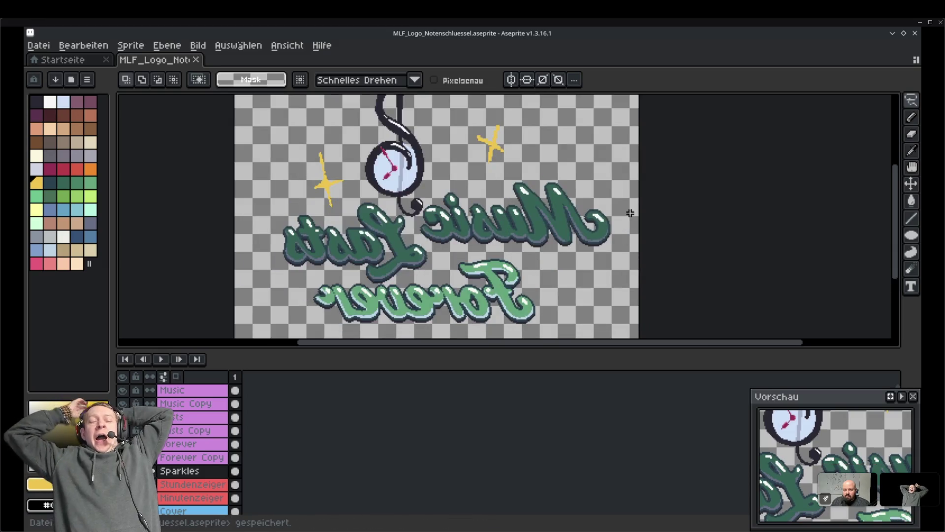
Draw a small yellow sparkle beside the 'Forever' lettering and zoom in on it
{"action": "key", "text": "b"}
{"action": "left_click_drag", "start_coordinate": [556, 282], "coordinate": [572, 270]}
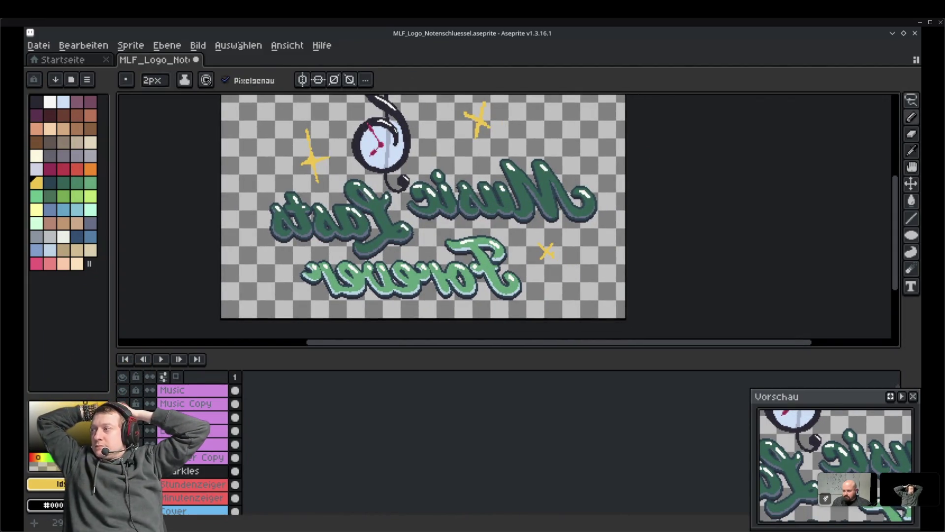
{"action": "scroll", "coordinate": [572, 255], "scroll_direction": "up", "scroll_amount": 2}
{"action": "left_click_drag", "start_coordinate": [572, 255], "coordinate": [553, 205]}
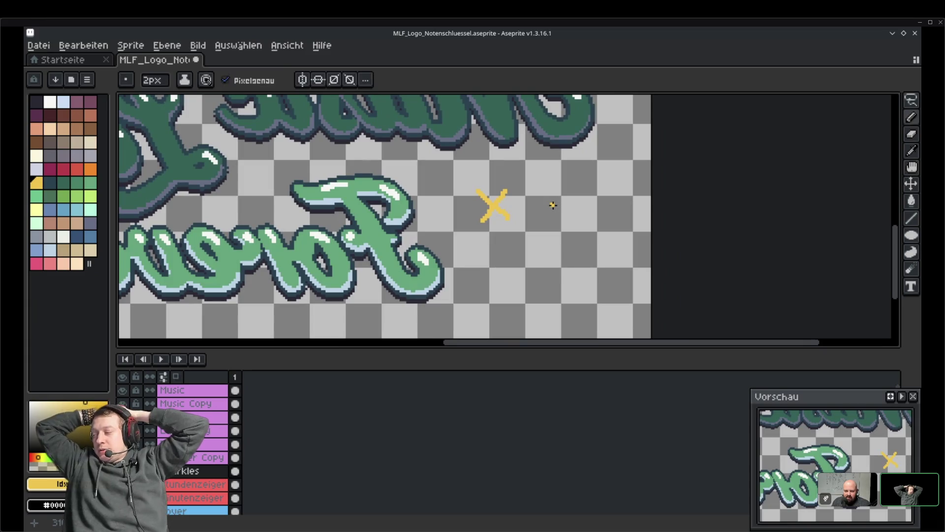
Set the pencil to white with a 1 px brush size
{"action": "key", "text": "b"}
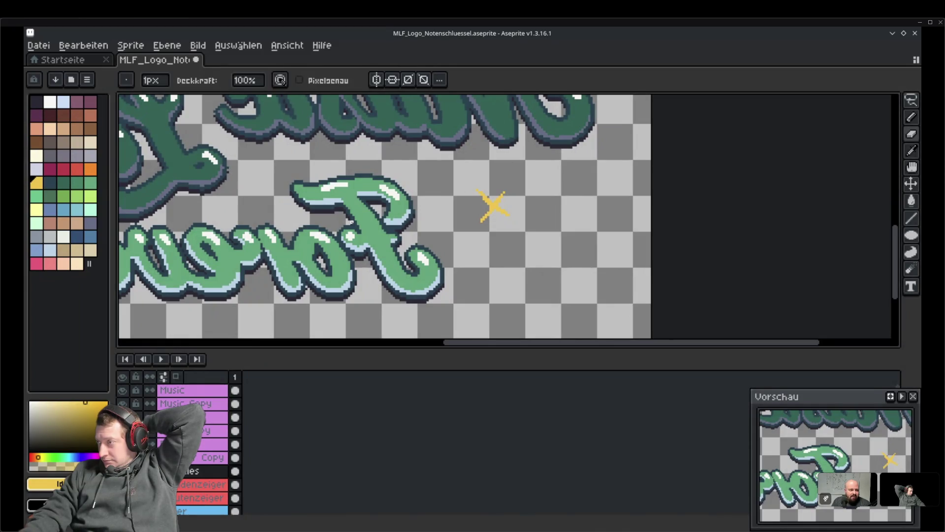
{"action": "left_click", "coordinate": [50, 102]}
{"action": "key", "text": "e"}
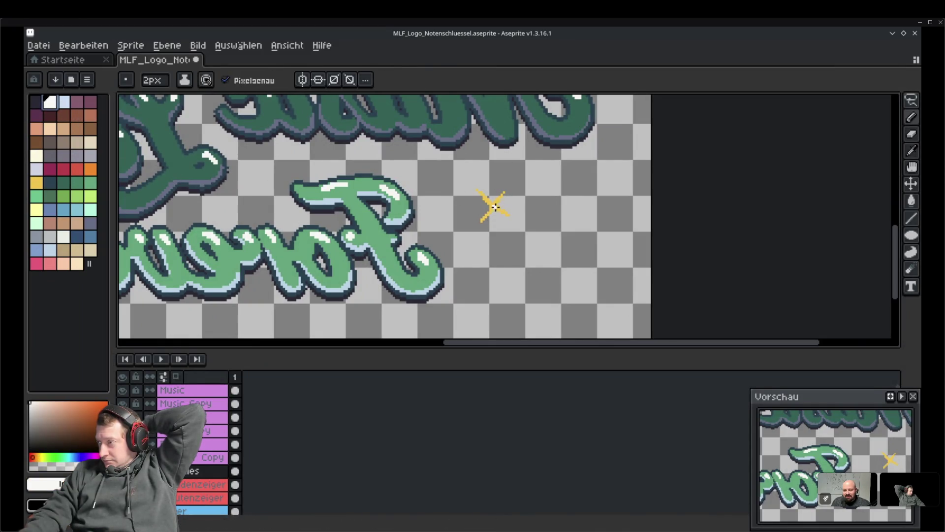
{"action": "key", "text": "ctrl+z"}
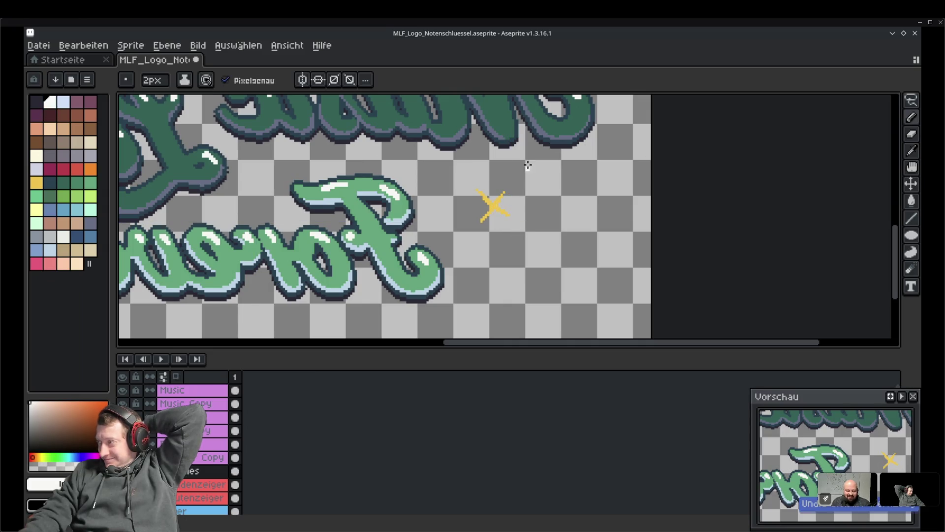
{"action": "left_click", "coordinate": [166, 85]}
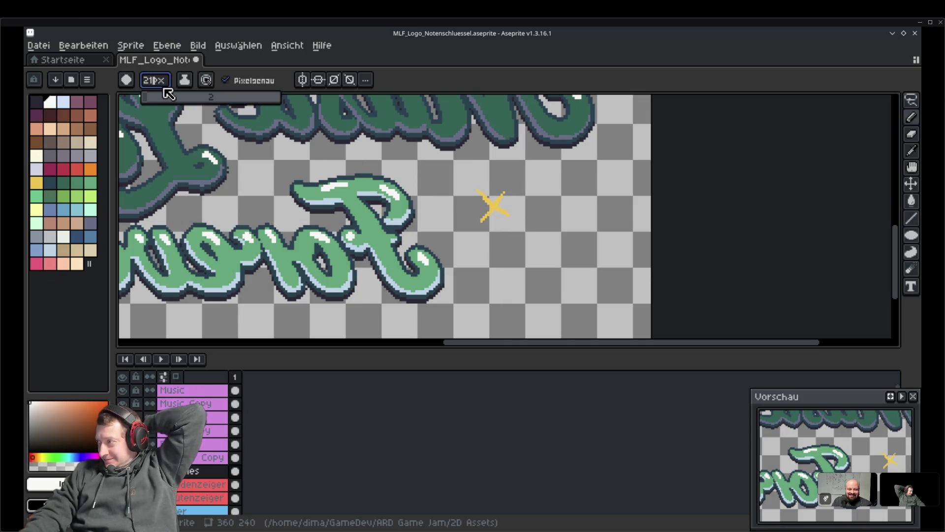
{"action": "type", "text": "1"}
{"action": "key", "text": "Return"}
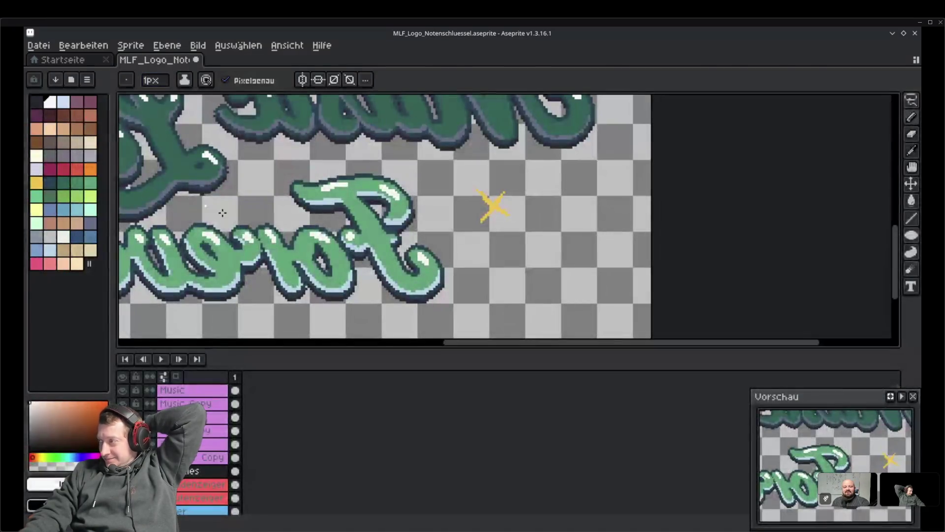
Paint white highlight pixels across the small sparkle, then pan to the large sparkle by the clock
{"action": "scroll", "coordinate": [506, 226], "scroll_direction": "up", "scroll_amount": 3}
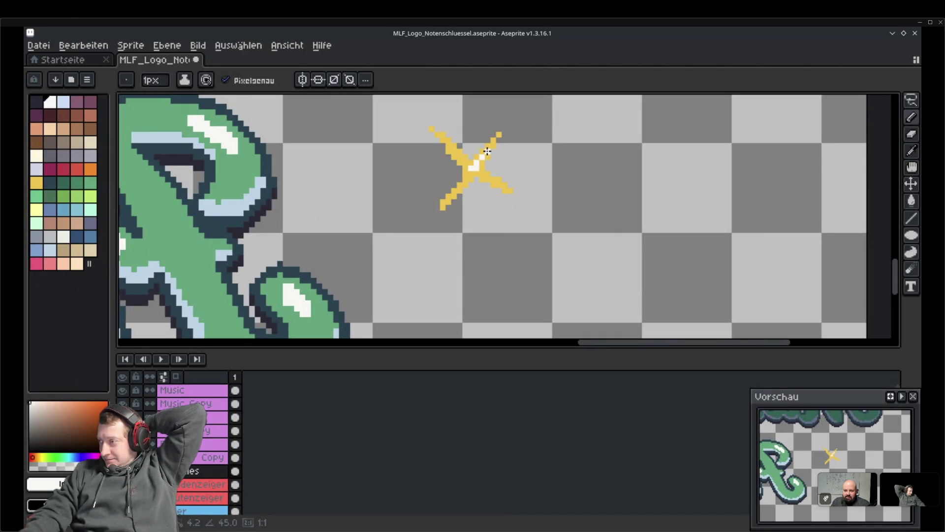
{"action": "left_click_drag", "start_coordinate": [487, 176], "coordinate": [497, 184]}
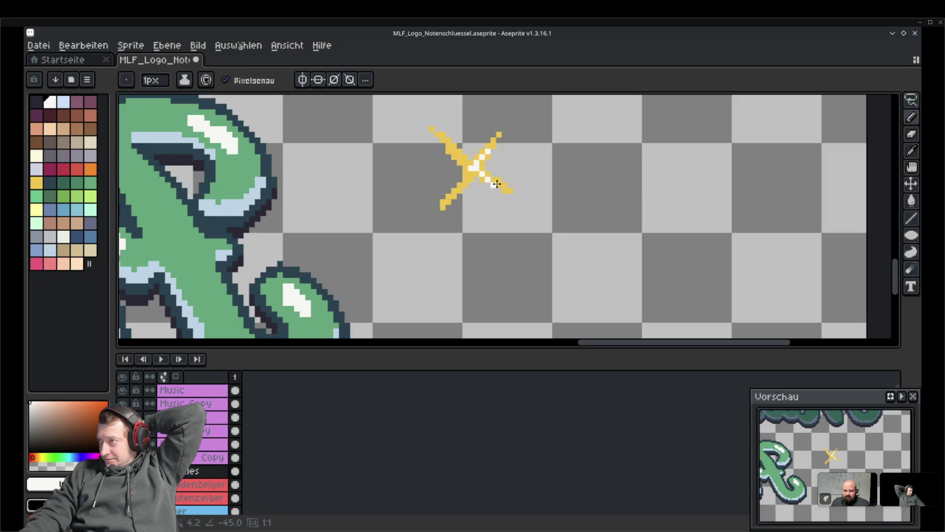
{"action": "left_click", "coordinate": [502, 184]}
{"action": "mouse_move", "coordinate": [472, 173]}
{"action": "left_mouse_down"}
{"action": "mouse_move", "coordinate": [460, 186]}
{"action": "mouse_move", "coordinate": [456, 150]}
{"action": "left_mouse_up"}
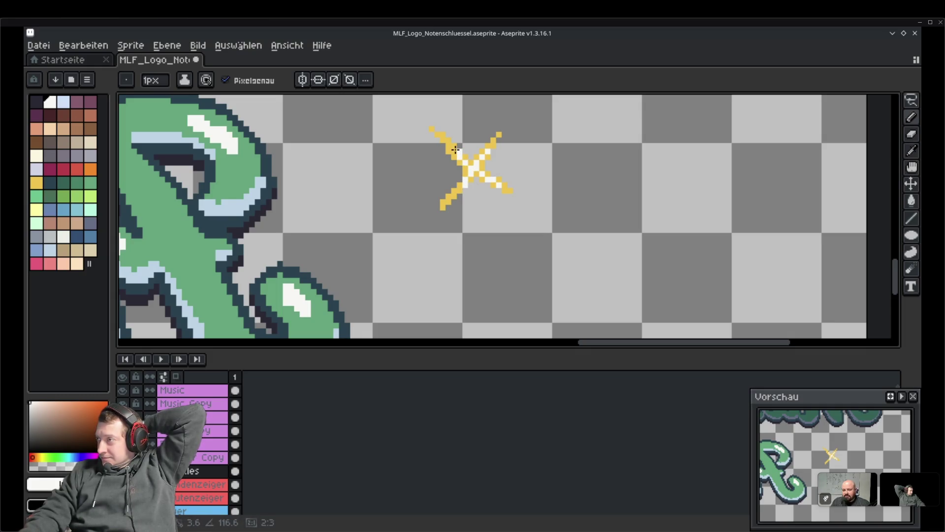
{"action": "scroll", "coordinate": [455, 149], "scroll_direction": "down", "scroll_amount": 3}
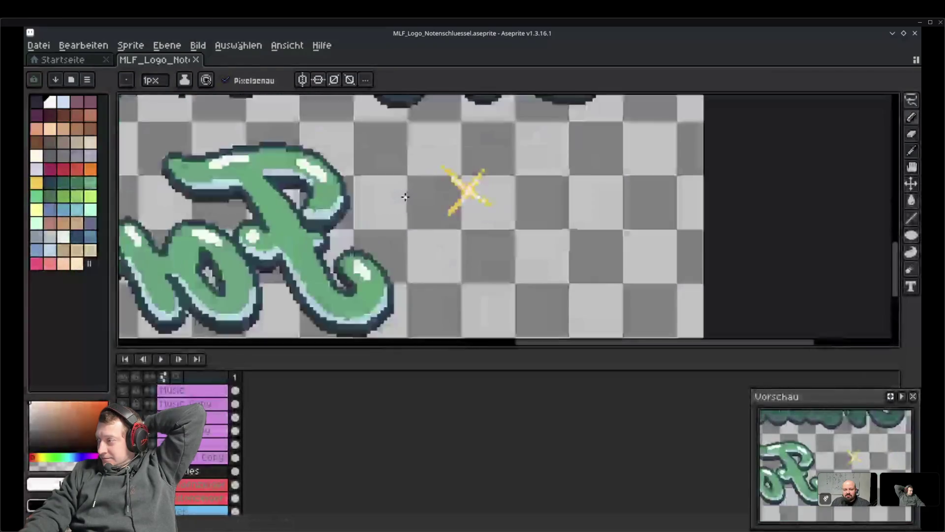
{"action": "scroll", "coordinate": [422, 202], "scroll_direction": "up", "scroll_amount": 2}
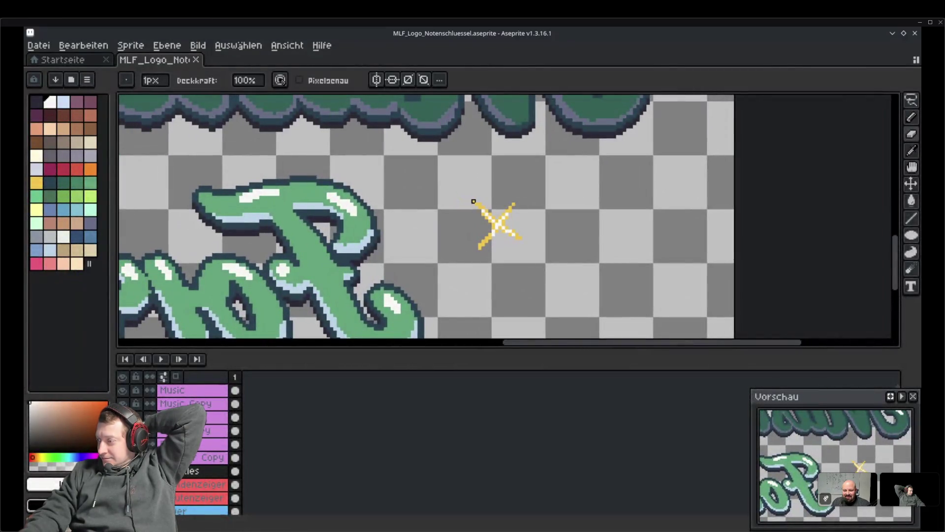
{"action": "mouse_move", "coordinate": [473, 201]}
{"action": "left_mouse_down"}
{"action": "mouse_move", "coordinate": [519, 232]}
{"action": "mouse_move", "coordinate": [541, 295]}
{"action": "mouse_move", "coordinate": [512, 154]}
{"action": "mouse_move", "coordinate": [515, 226]}
{"action": "mouse_move", "coordinate": [469, 251]}
{"action": "left_mouse_up"}
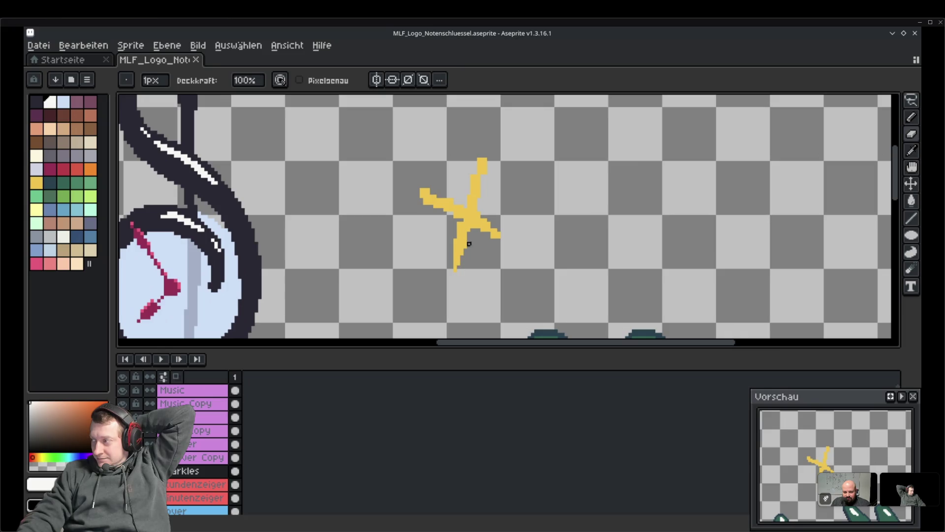
Paint white highlights up through the large sparkle's centre and along its upper-left arm
{"action": "left_click", "coordinate": [468, 243], "text": "alt"}
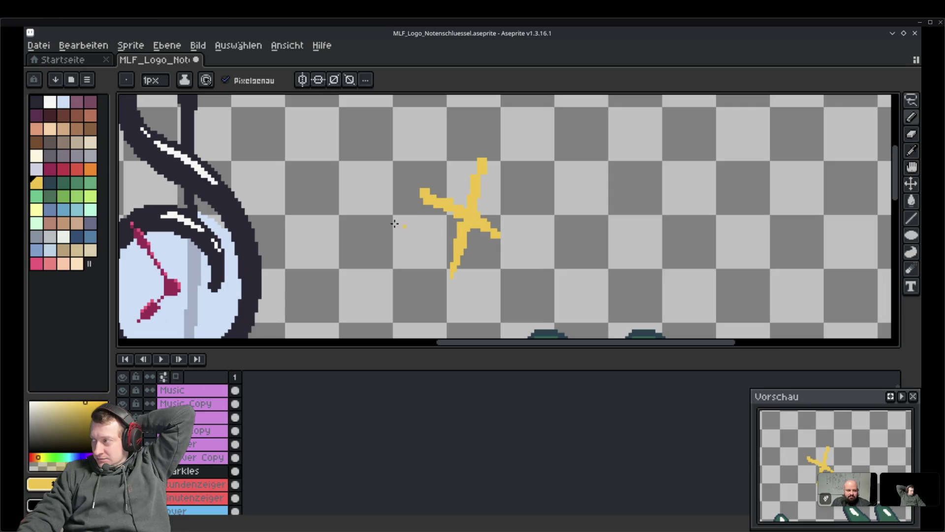
{"action": "left_click", "coordinate": [142, 130], "text": "alt"}
{"action": "left_click_drag", "start_coordinate": [459, 252], "coordinate": [477, 183]}
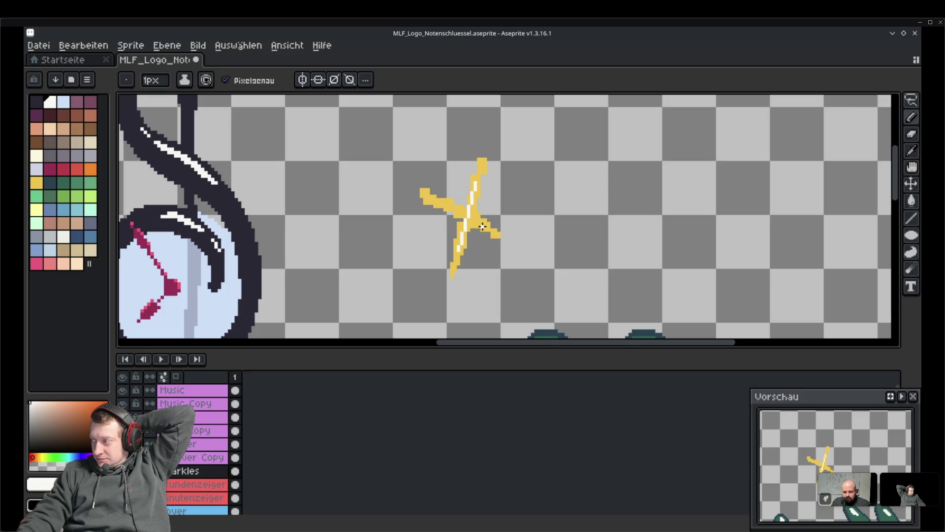
{"action": "left_click_drag", "start_coordinate": [468, 219], "coordinate": [432, 198]}
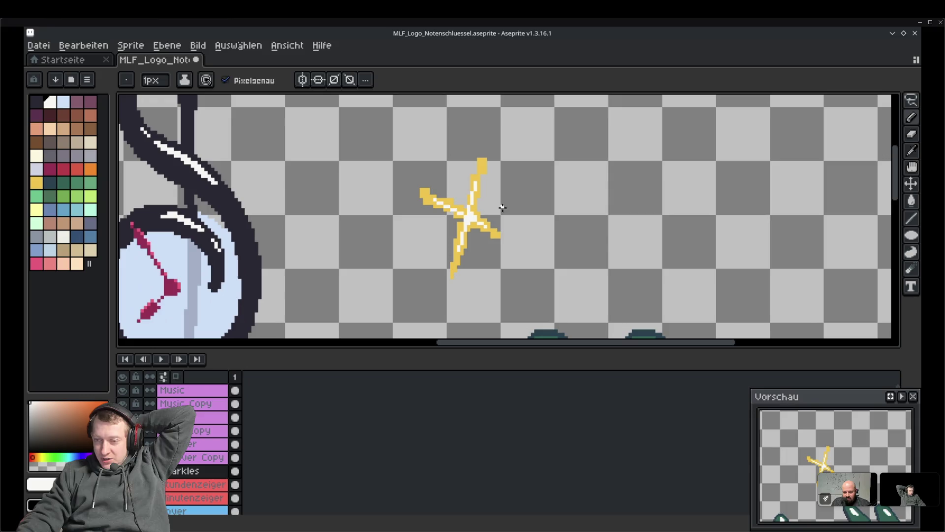
{"action": "mouse_move", "coordinate": [871, 365]}
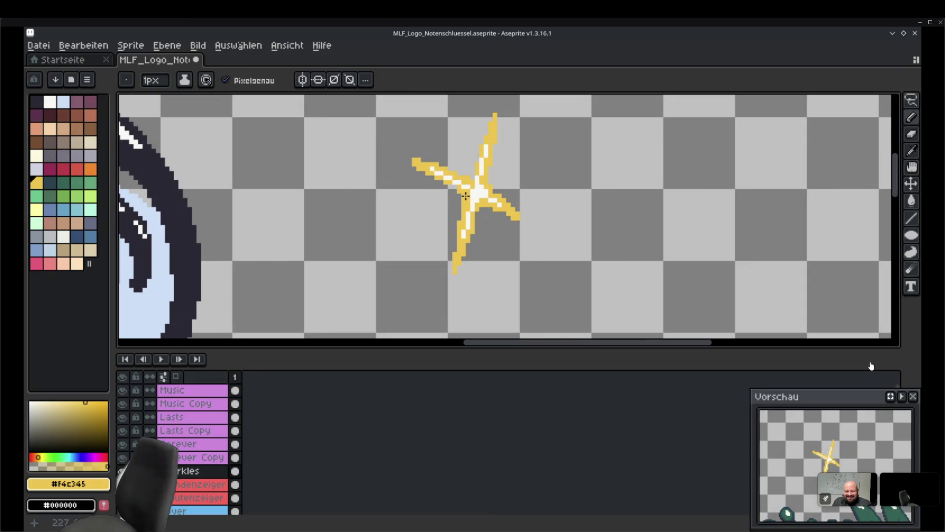
Save the logo, touch up one sparkle pixel, save again, and pan toward the 'Music Lasts' lettering
{"action": "key", "text": "ctrl+s"}
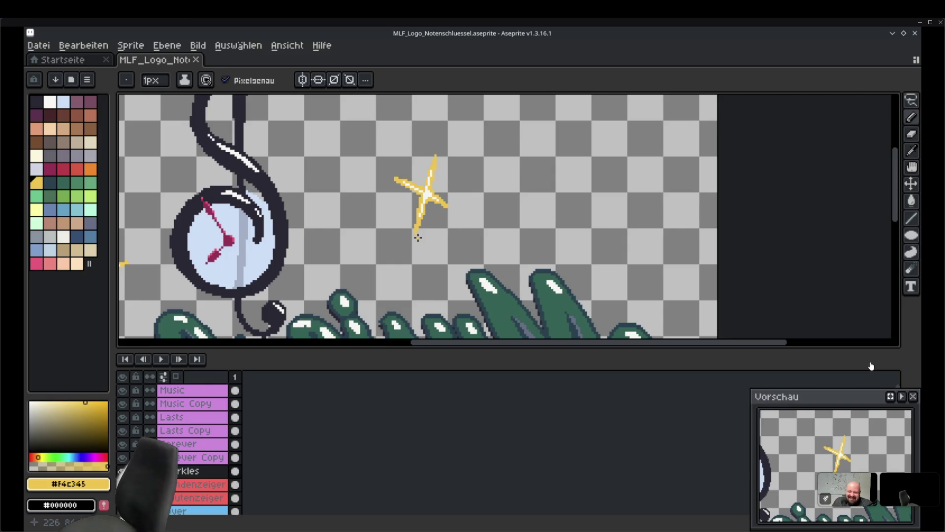
{"action": "left_click", "coordinate": [436, 203]}
{"action": "key", "text": "ctrl+s"}
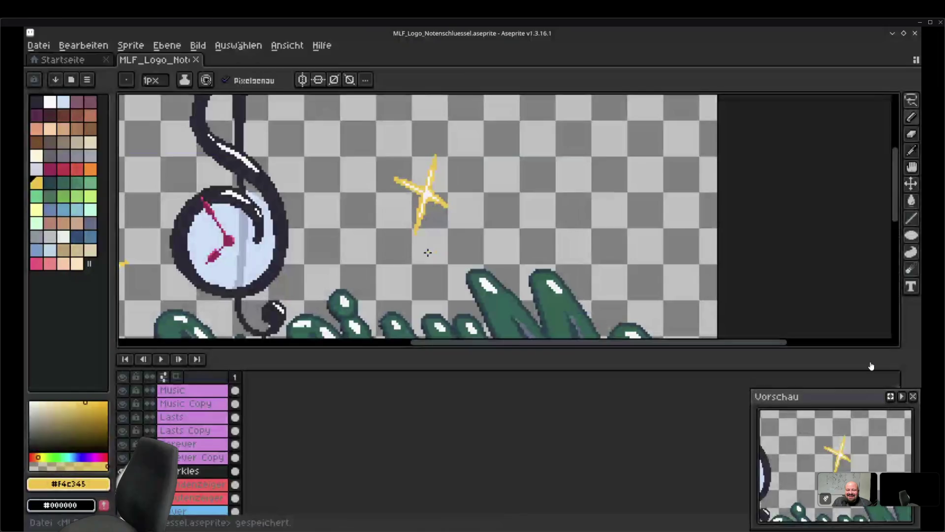
{"action": "key", "text": "ctrl+s"}
{"action": "mouse_move", "coordinate": [438, 211]}
{"action": "left_mouse_down"}
{"action": "mouse_move", "coordinate": [525, 186]}
{"action": "mouse_move", "coordinate": [652, 245]}
{"action": "mouse_move", "coordinate": [433, 207]}
{"action": "mouse_move", "coordinate": [563, 247]}
{"action": "left_mouse_up"}
{"action": "scroll", "coordinate": [448, 264], "scroll_direction": "up", "scroll_amount": 2}
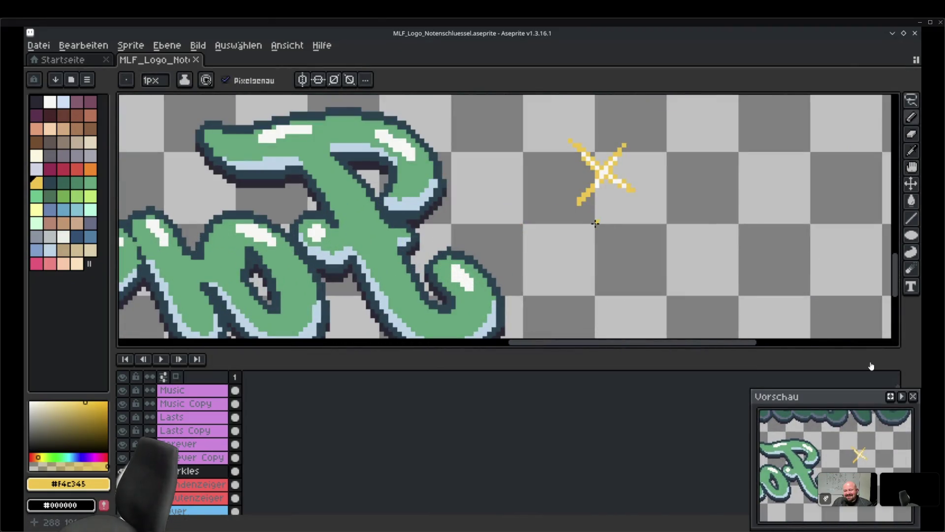
{"action": "key", "text": "ctrl+s"}
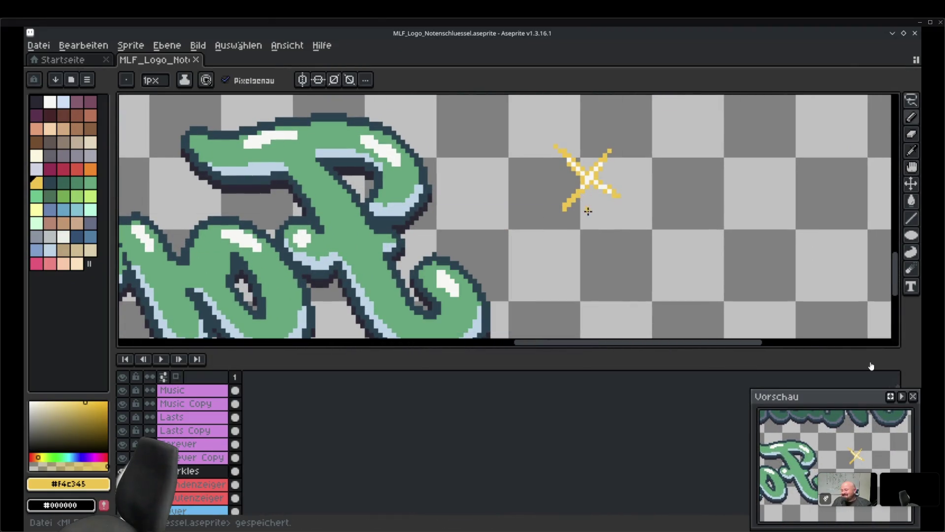
{"action": "scroll", "coordinate": [468, 181], "scroll_direction": "down", "scroll_amount": 5}
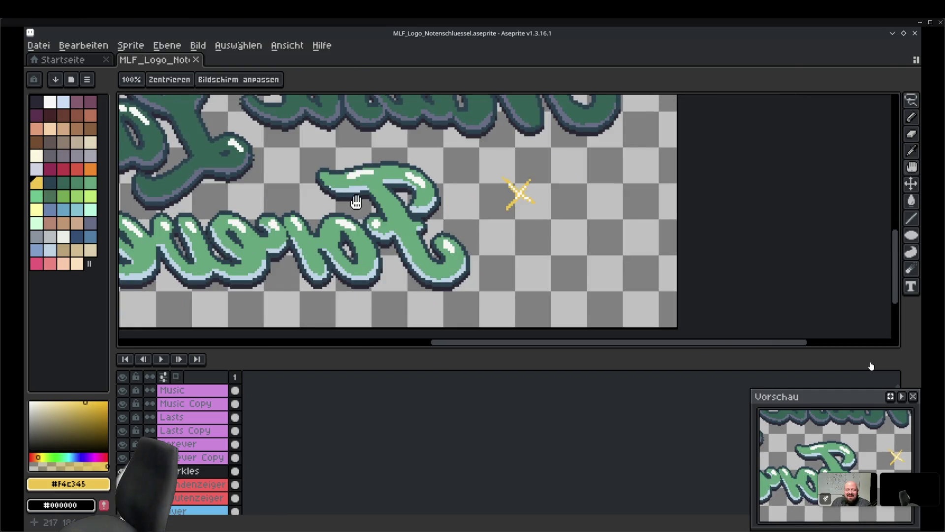
Add a tiny yellow speck beside the large sparkle near the clef and save the logo
{"action": "scroll", "coordinate": [454, 233], "scroll_direction": "up", "scroll_amount": 3}
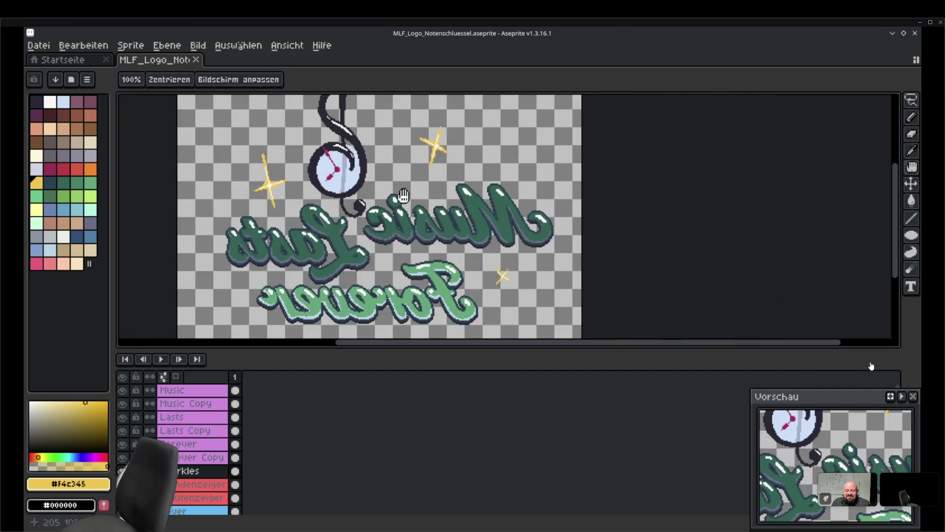
{"action": "left_click", "coordinate": [466, 208]}
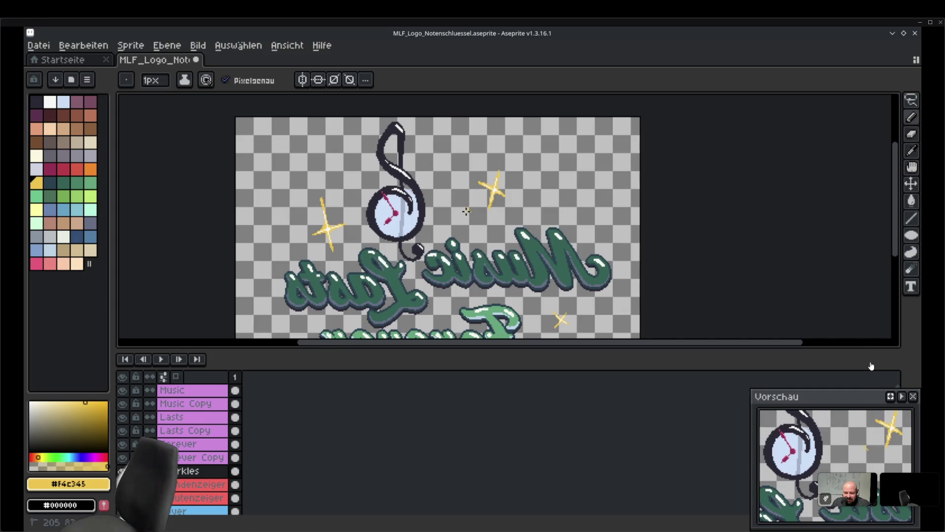
{"action": "scroll", "coordinate": [467, 210], "scroll_direction": "down", "scroll_amount": 1}
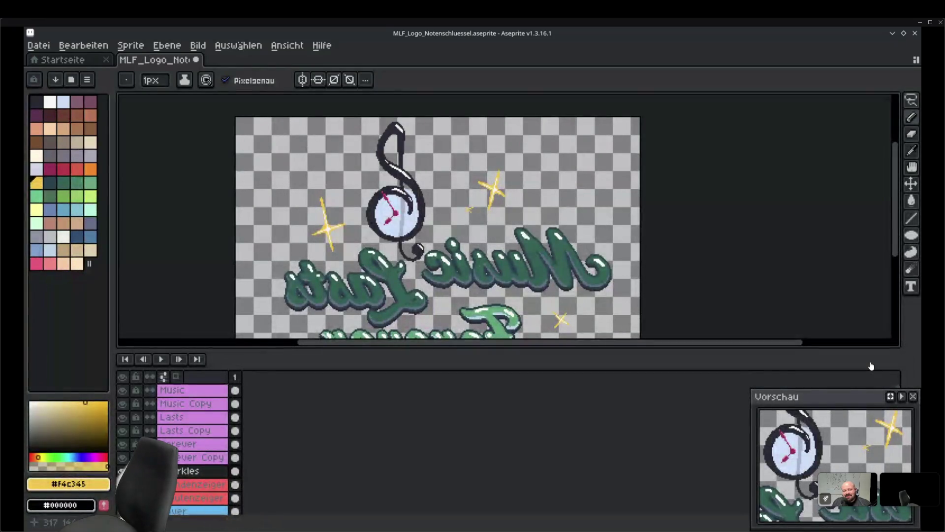
{"action": "scroll", "coordinate": [473, 206], "scroll_direction": "up", "scroll_amount": 3}
{"action": "key", "text": "e"}
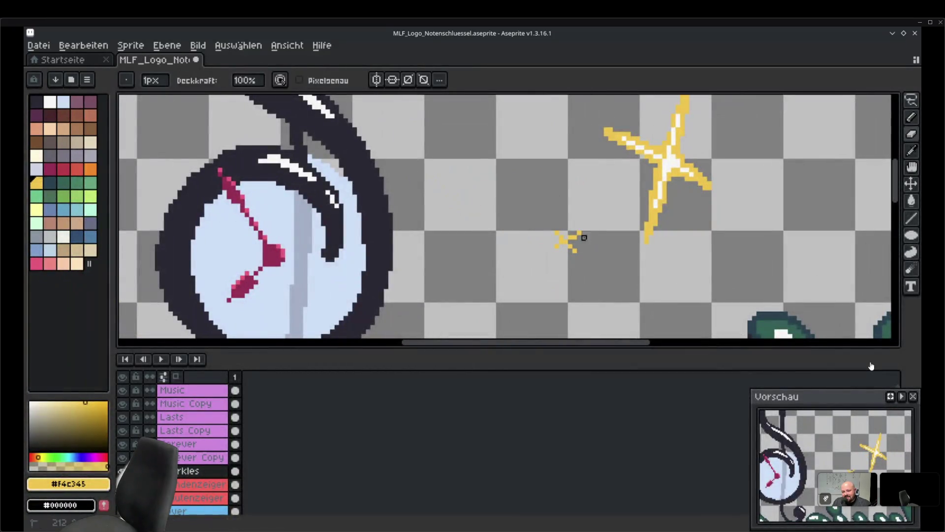
{"action": "key", "text": "b"}
{"action": "key", "text": "e"}
{"action": "key", "text": "b"}
{"action": "key", "text": "e"}
{"action": "key", "text": "b"}
{"action": "key", "text": "ctrl+s"}
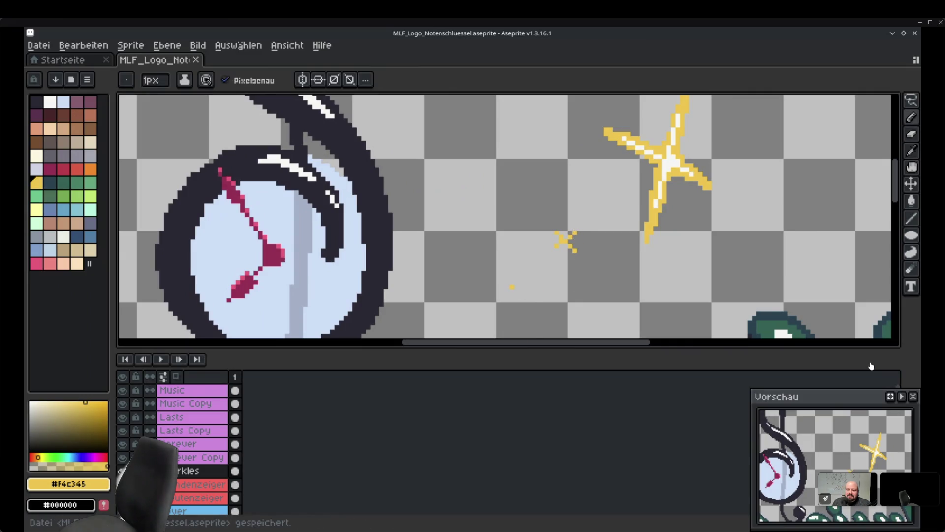
Paint another small yellow pixel on the logo near the treble clef and save again
{"action": "scroll", "coordinate": [505, 212], "scroll_direction": "down", "scroll_amount": 5}
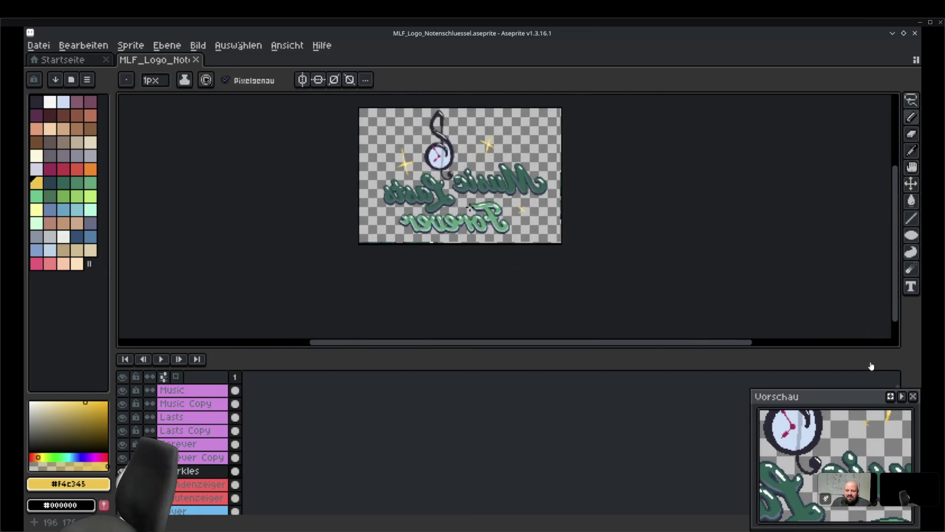
{"action": "scroll", "coordinate": [588, 217], "scroll_direction": "up", "scroll_amount": 2}
{"action": "left_click_drag", "start_coordinate": [501, 206], "coordinate": [507, 235]}
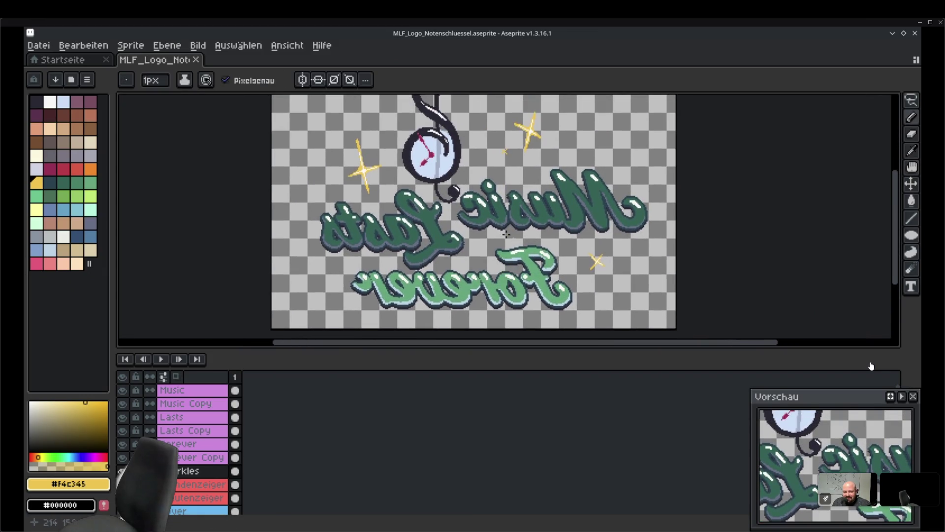
{"action": "left_click", "coordinate": [483, 240]}
{"action": "left_click_drag", "start_coordinate": [492, 250], "coordinate": [507, 306]}
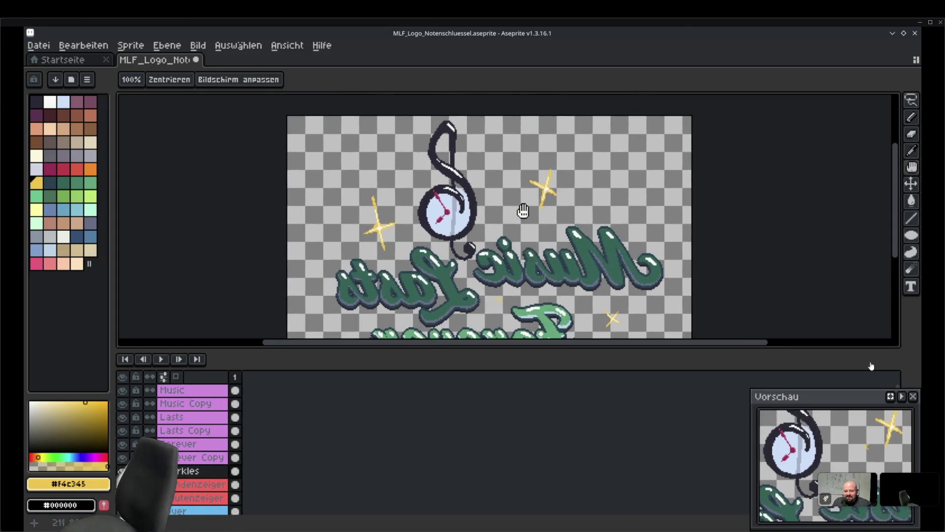
{"action": "key", "text": "ctrl+s"}
{"action": "scroll", "coordinate": [488, 279], "scroll_direction": "down", "scroll_amount": 3}
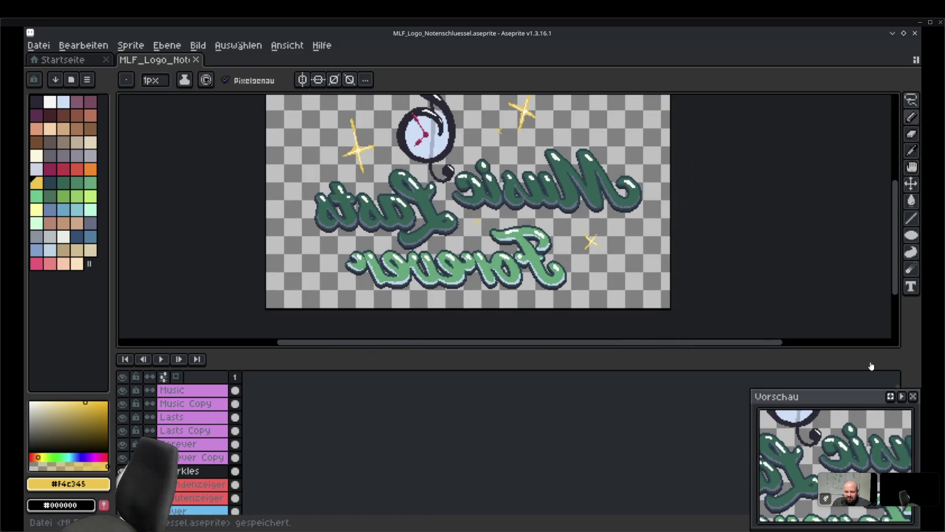
{"action": "scroll", "coordinate": [568, 211], "scroll_direction": "up", "scroll_amount": 3}
{"action": "left_click_drag", "start_coordinate": [911, 100], "coordinate": [851, 106]}
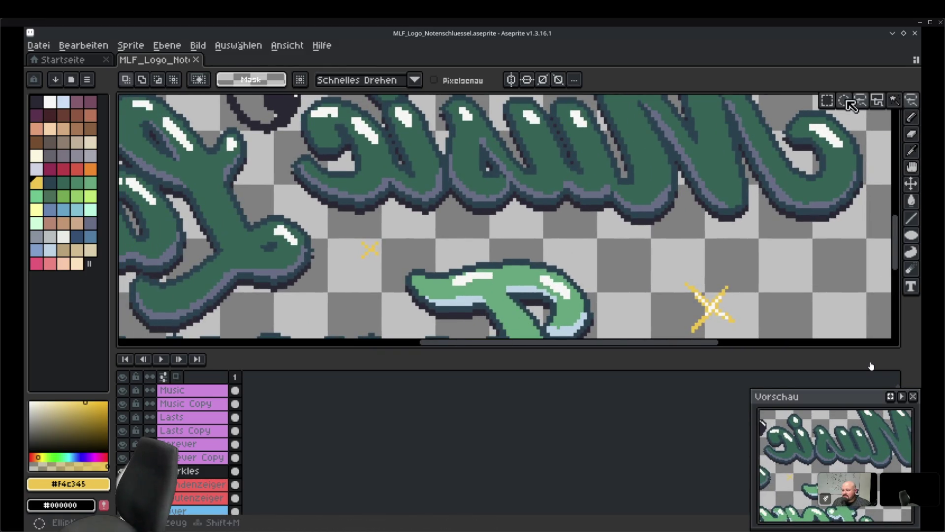
Lasso-select the small yellow sparkle beside 'Lasts', nudge it down-left, and save the logo
{"action": "left_click", "coordinate": [852, 106]}
{"action": "mouse_move", "coordinate": [380, 271]}
{"action": "left_mouse_down"}
{"action": "mouse_move", "coordinate": [383, 259]}
{"action": "mouse_move", "coordinate": [373, 266]}
{"action": "left_mouse_up"}
{"action": "key", "text": "ctrl+d"}
{"action": "key", "text": "ctrl+s"}
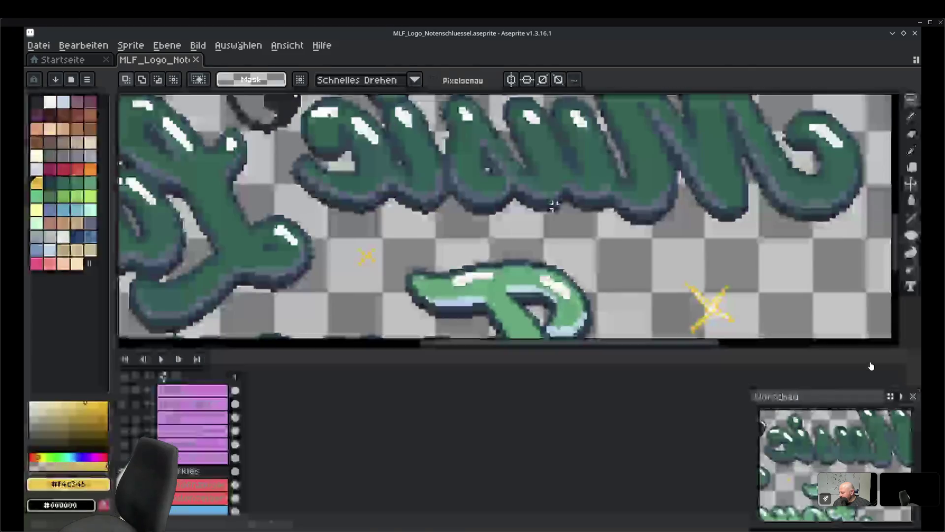
{"action": "scroll", "coordinate": [474, 215], "scroll_direction": "down", "scroll_amount": 5}
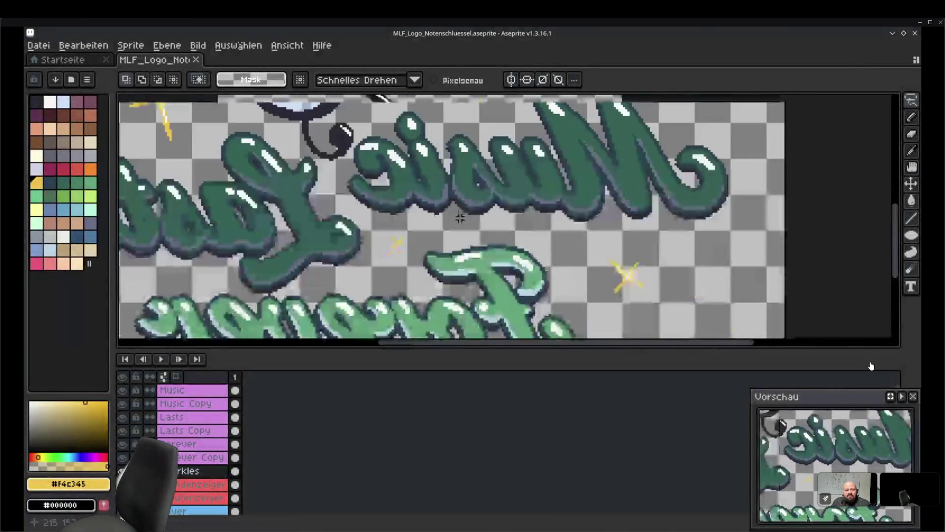
{"action": "key", "text": "ctrl+s"}
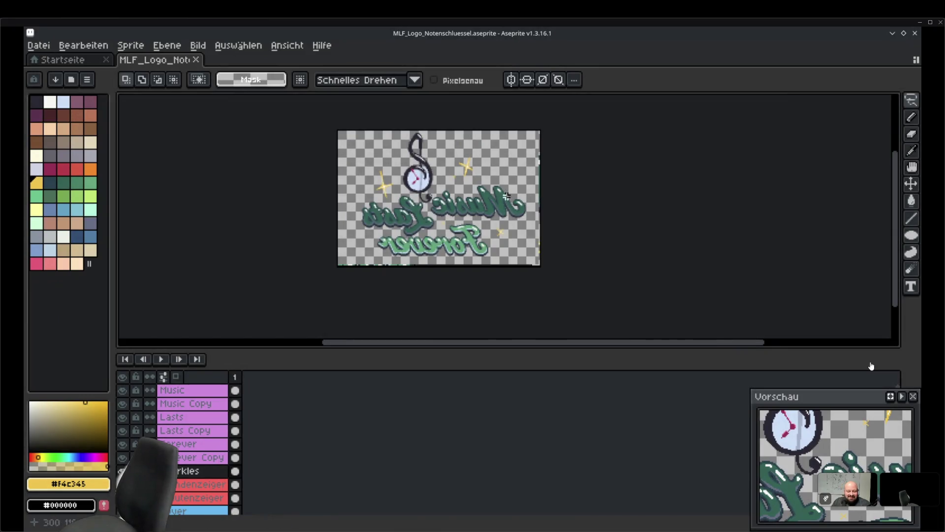
{"action": "scroll", "coordinate": [467, 206], "scroll_direction": "up", "scroll_amount": 2}
{"action": "key", "text": "space"}
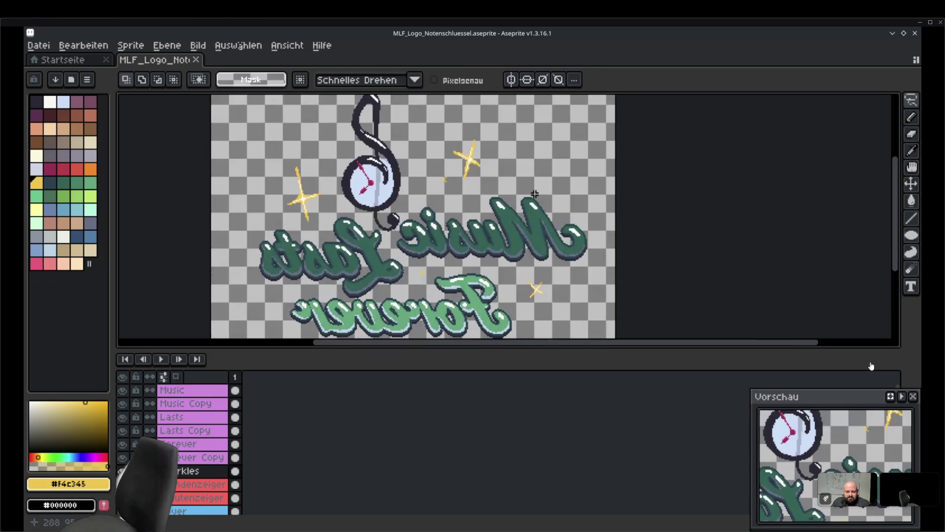
{"action": "scroll", "coordinate": [542, 197], "scroll_direction": "down", "scroll_amount": 2}
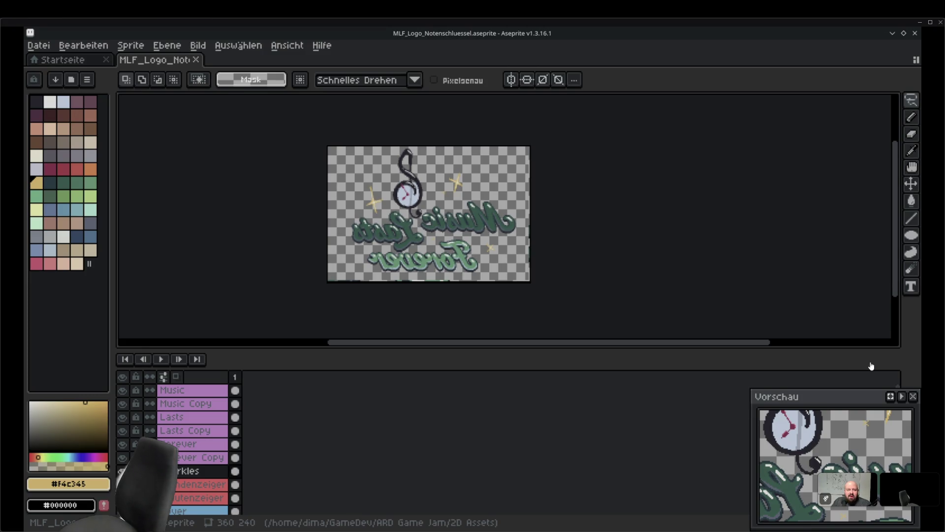
{"action": "key", "text": "alt+Tab"}
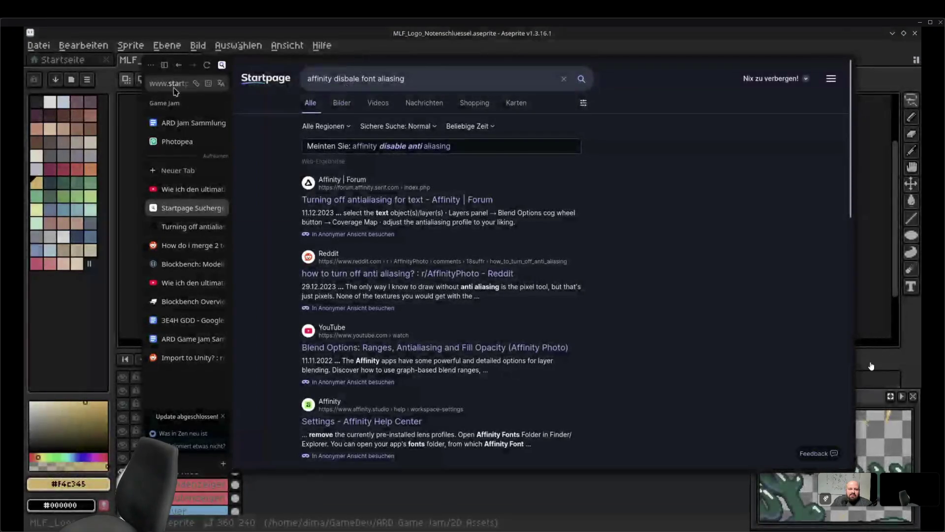
Go to itch.io and open the creator dashboard from the account menu
{"action": "left_click", "coordinate": [178, 86]}
{"action": "type", "text": "itch.io"}
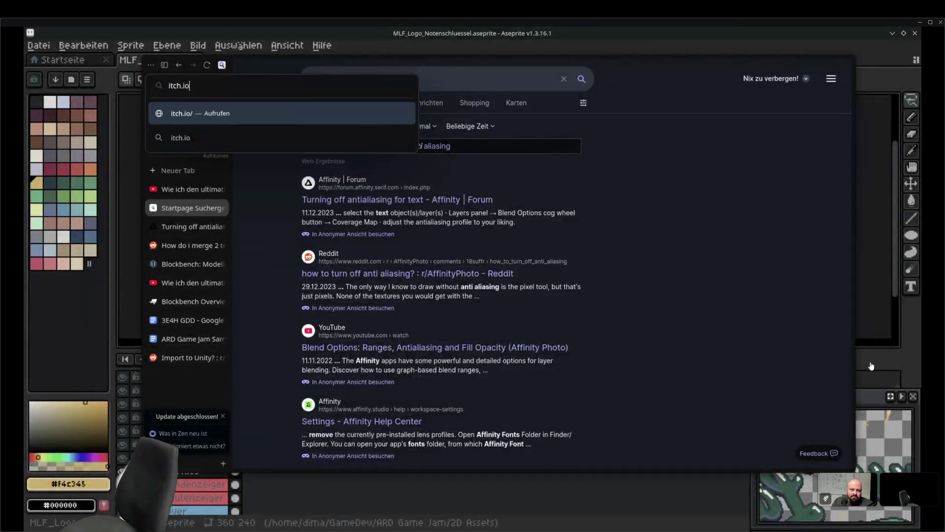
{"action": "key", "text": "Return"}
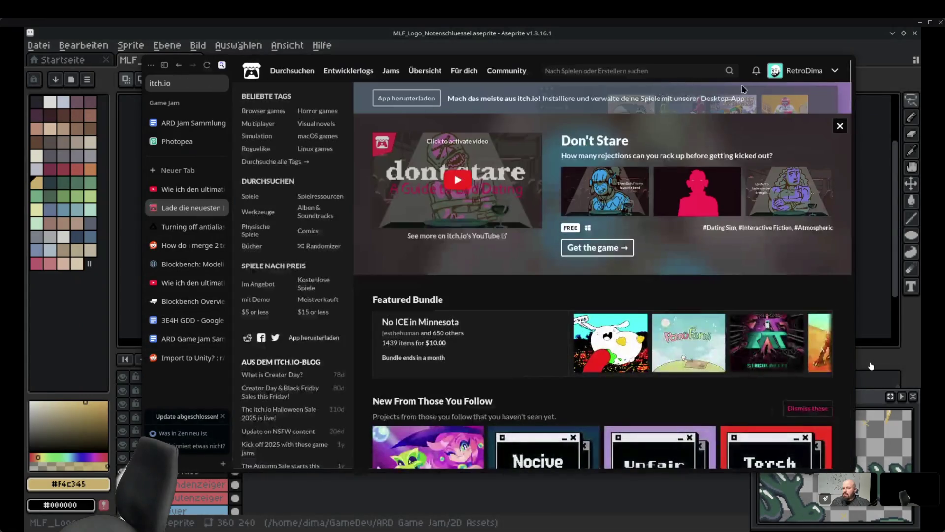
{"action": "left_click", "coordinate": [814, 72]}
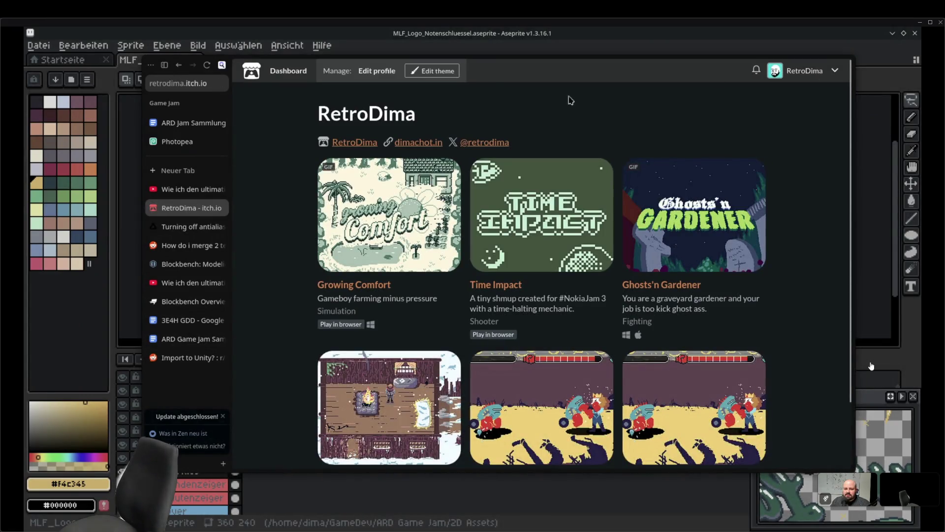
{"action": "left_click", "coordinate": [836, 72]}
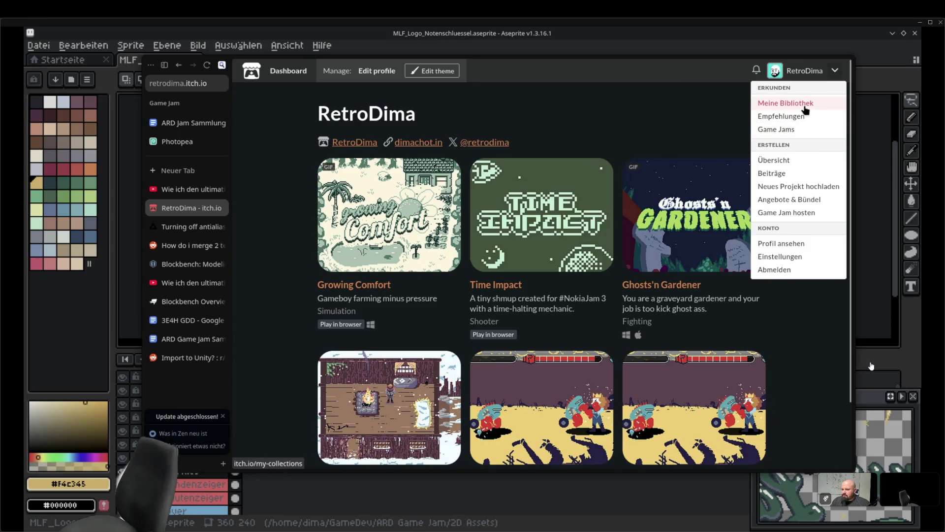
{"action": "left_click", "coordinate": [792, 167]}
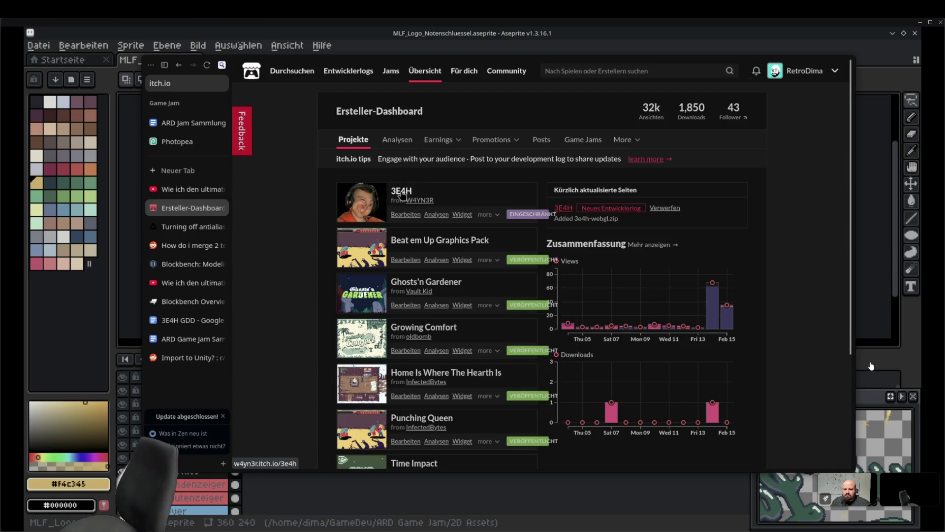
Open the 3E4H project's edit page and begin retyping its title
{"action": "left_click", "coordinate": [405, 215]}
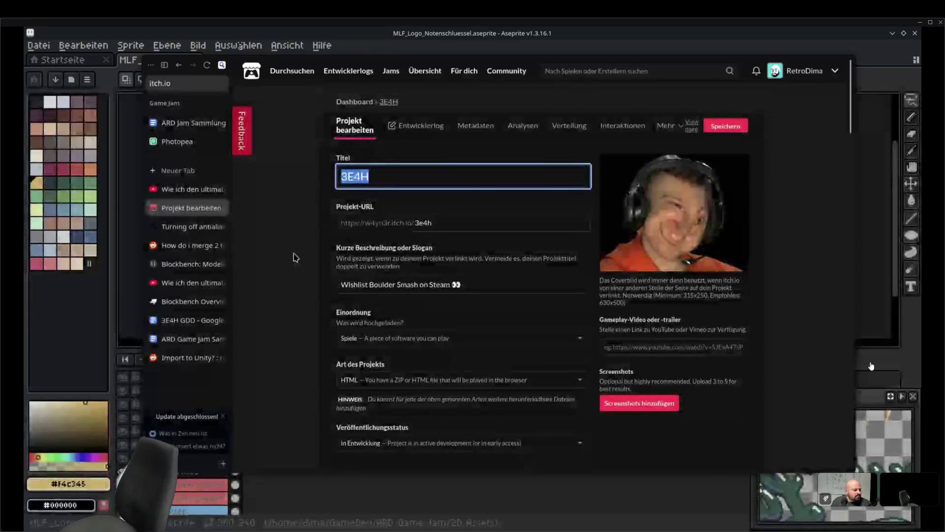
{"action": "key", "text": "alt+Tab"}
{"action": "key", "text": "alt+Tab"}
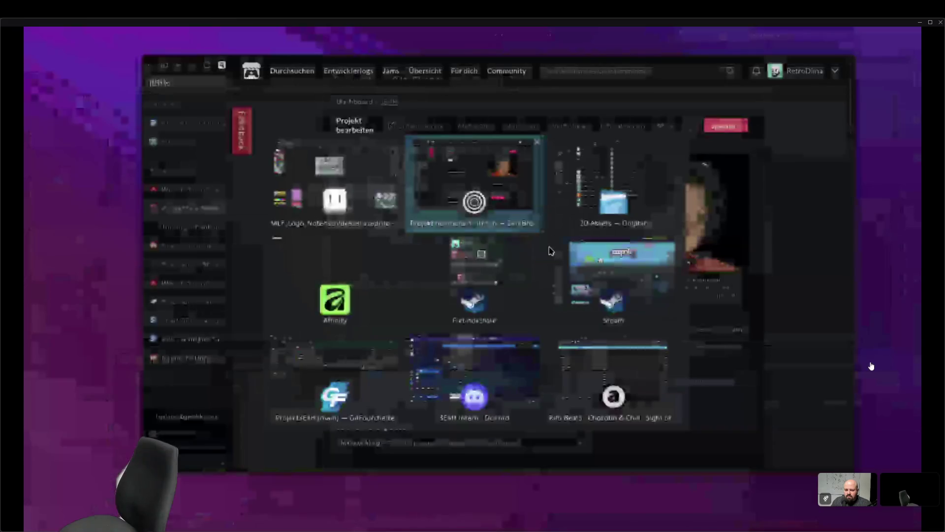
{"action": "key", "text": "alt+Tab"}
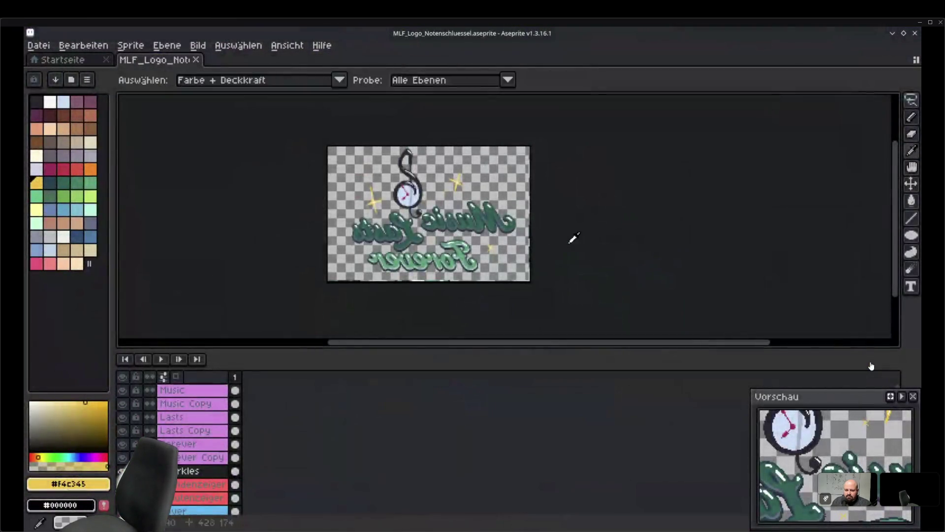
{"action": "key", "text": "alt+Tab"}
{"action": "type", "text": "M"}
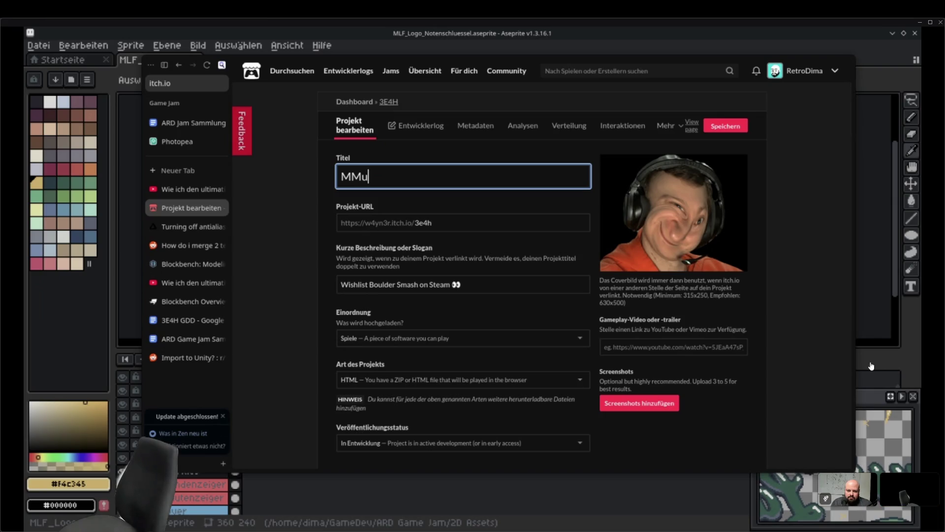
Change the project URL slug to 'music-lasts-forever' and save the project
{"action": "key", "text": "ctrl+a"}
{"action": "type", "text": "Music Lasts Forever"}
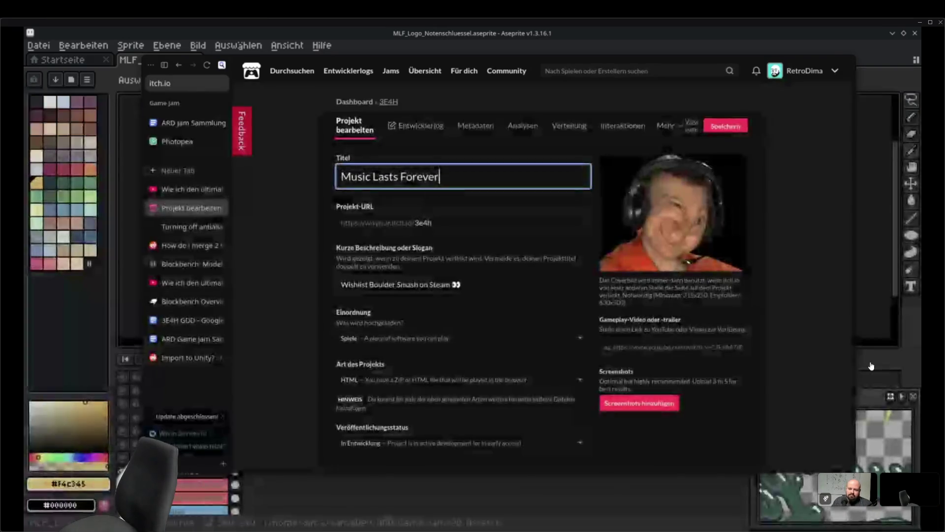
{"action": "left_click_drag", "start_coordinate": [432, 222], "coordinate": [422, 223]}
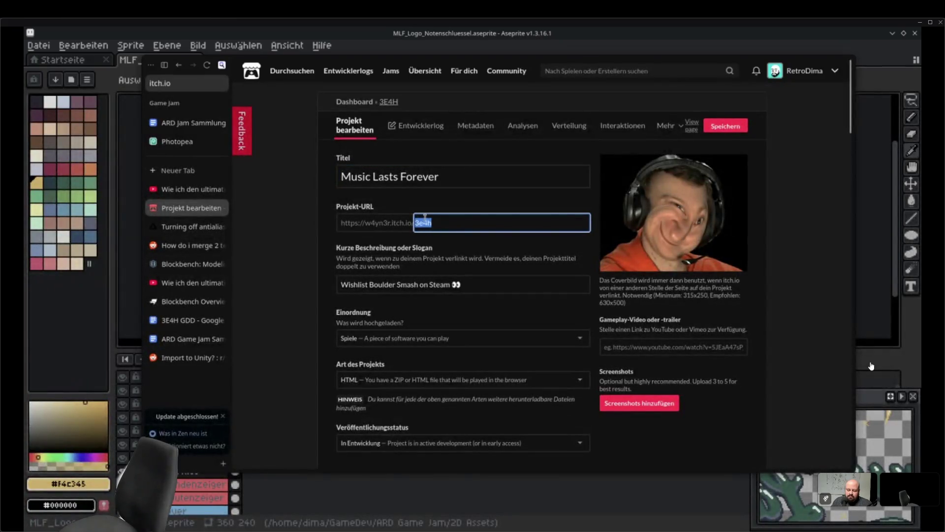
{"action": "type", "text": "music-lasts-forever"}
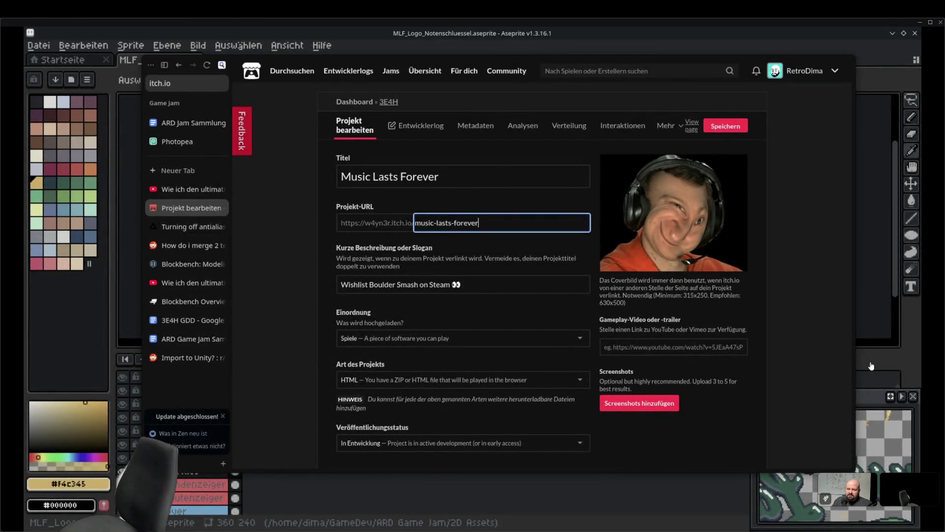
{"action": "left_click", "coordinate": [742, 130]}
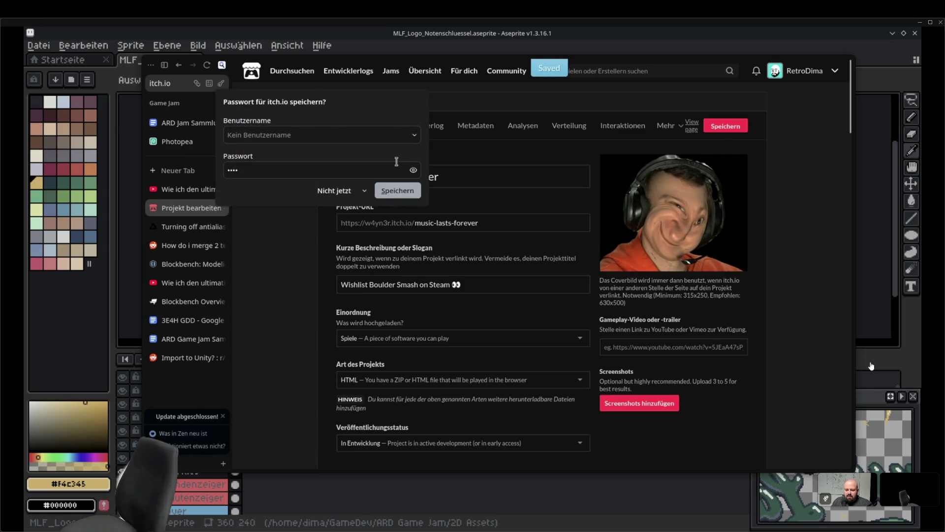
Open the project's game page in a background tab
{"action": "scroll", "coordinate": [707, 270], "scroll_direction": "down", "scroll_amount": 20}
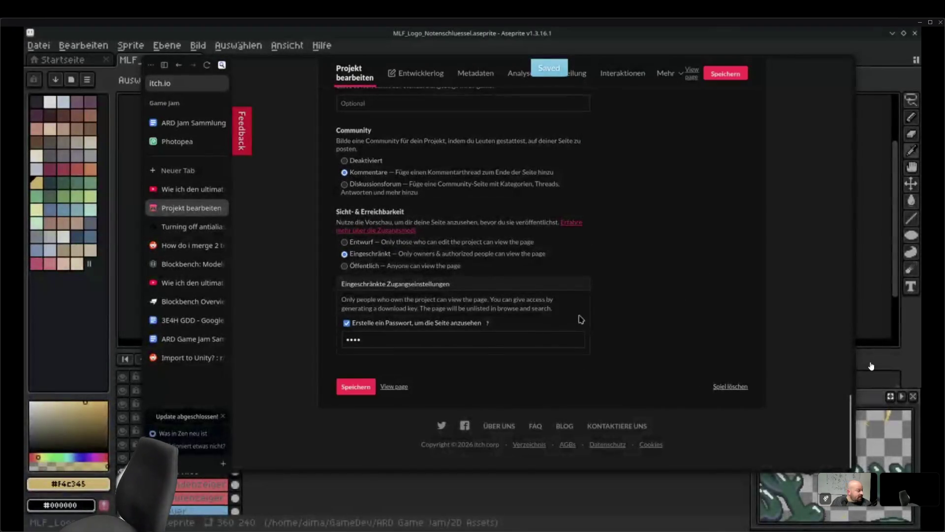
{"action": "scroll", "coordinate": [699, 301], "scroll_direction": "up", "scroll_amount": 15}
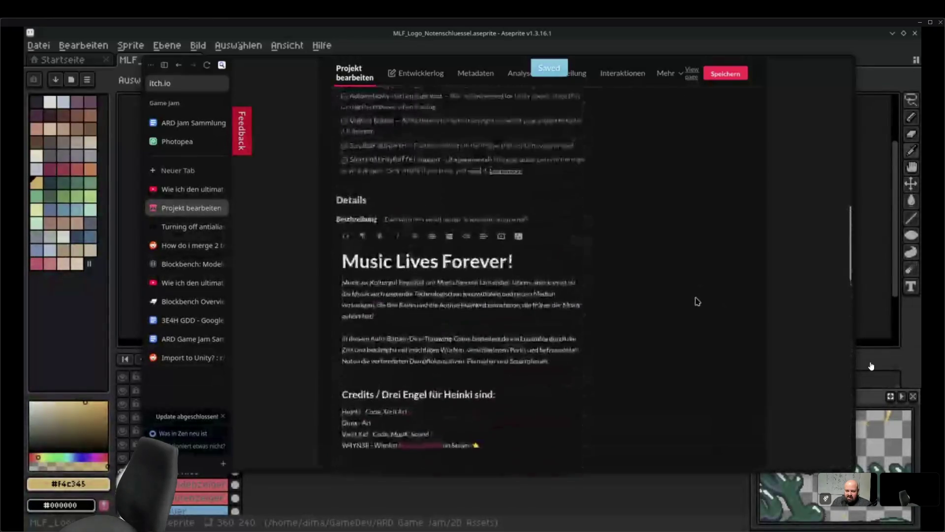
{"action": "scroll", "coordinate": [698, 301], "scroll_direction": "up", "scroll_amount": 8}
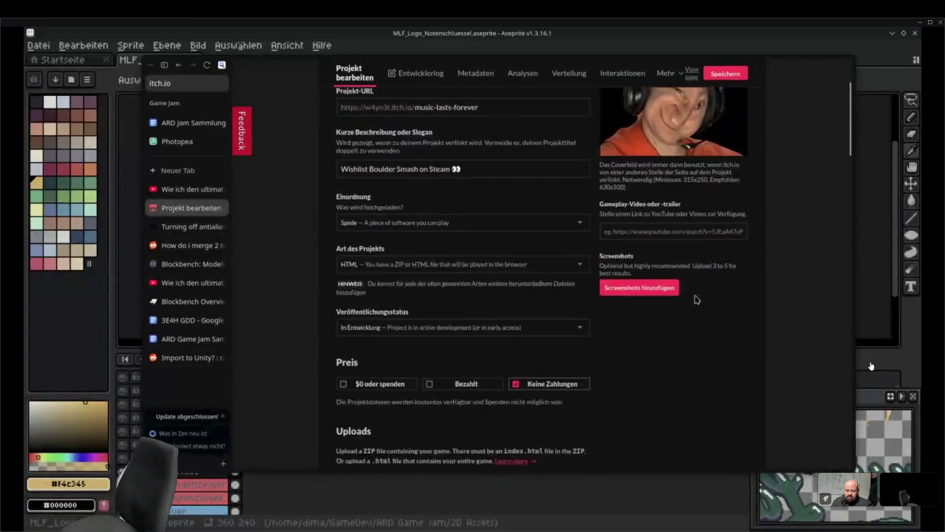
{"action": "scroll", "coordinate": [674, 286], "scroll_direction": "down", "scroll_amount": 12}
{"action": "scroll", "coordinate": [675, 286], "scroll_direction": "down", "scroll_amount": 15}
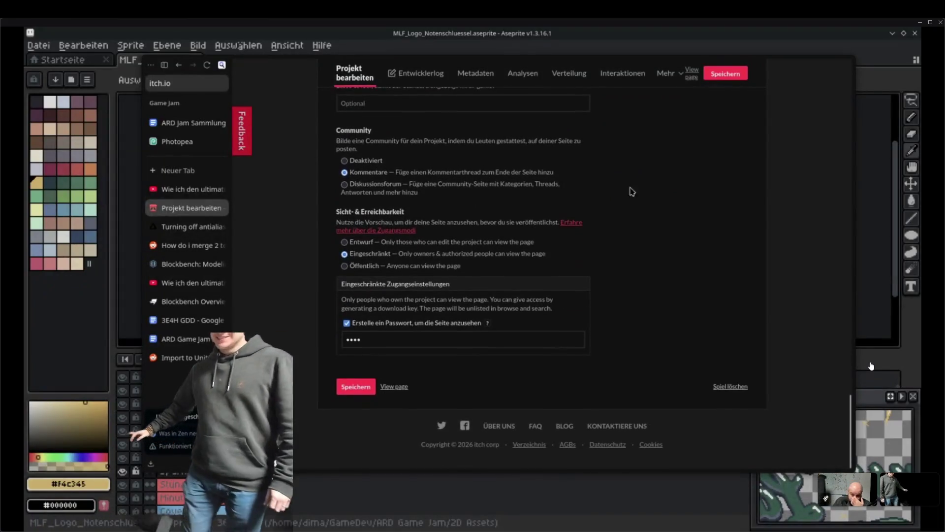
{"action": "middle_click", "coordinate": [396, 386]}
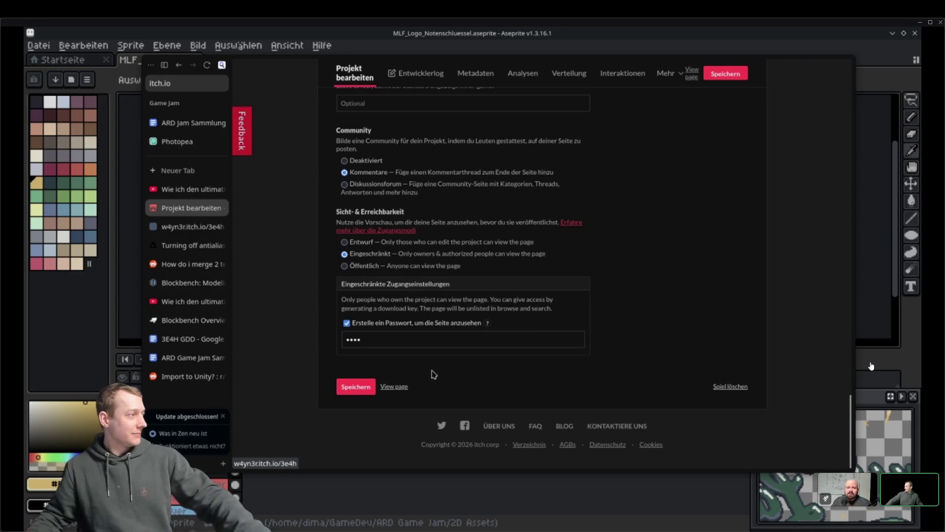
Glance at the new game page, then return to the project edit form
{"action": "left_click", "coordinate": [177, 226]}
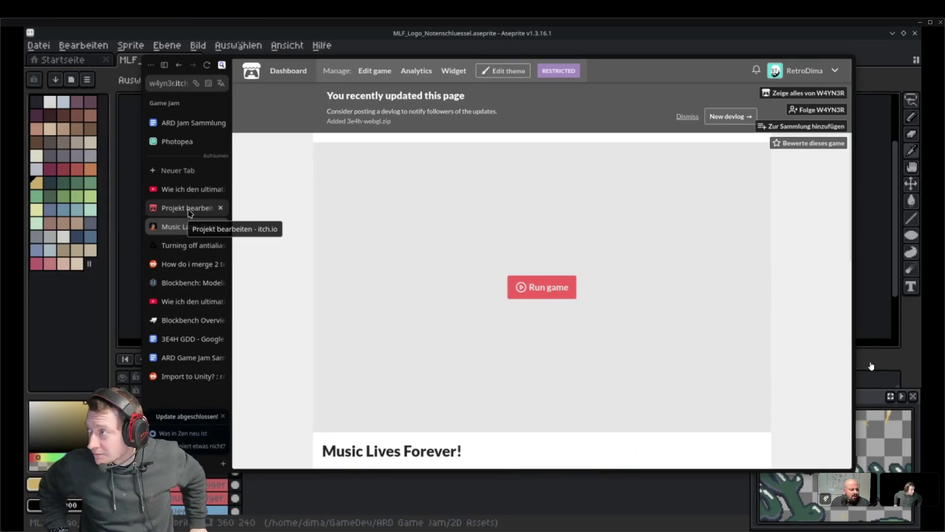
{"action": "left_click", "coordinate": [190, 209]}
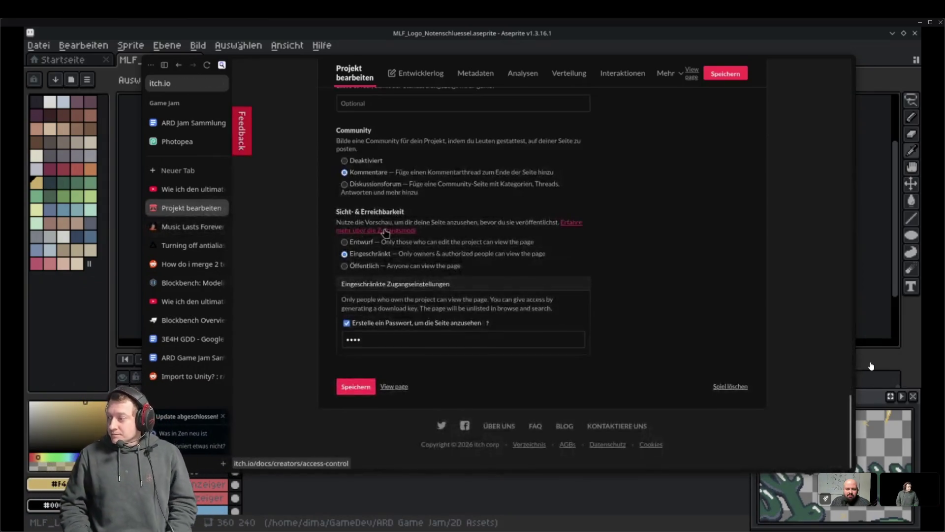
{"action": "scroll", "coordinate": [442, 243], "scroll_direction": "up", "scroll_amount": 15}
{"action": "scroll", "coordinate": [442, 243], "scroll_direction": "up", "scroll_amount": 5}
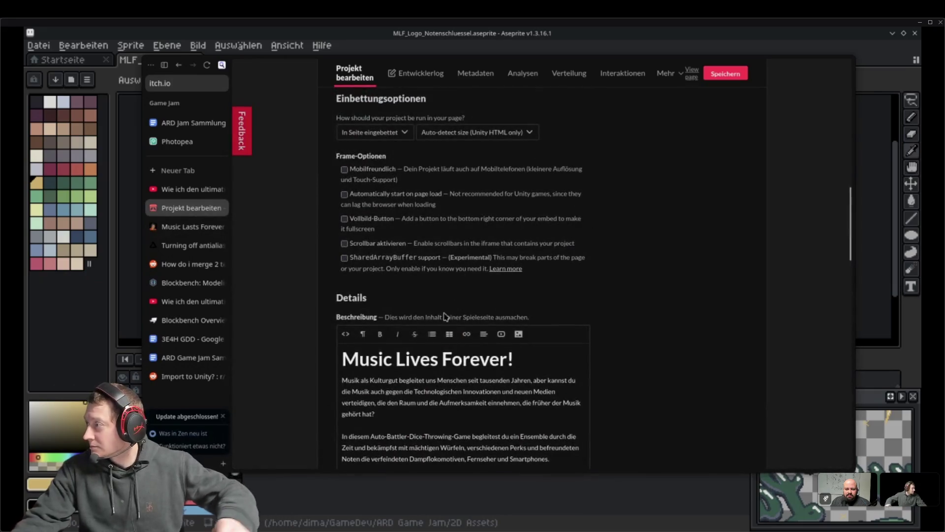
Change 'Lives' to 'Lasts' in the description heading and save the project
{"action": "double_click", "coordinate": [411, 359]}
{"action": "left_click_drag", "start_coordinate": [404, 359], "coordinate": [435, 359]}
{"action": "type", "text": "ast"}
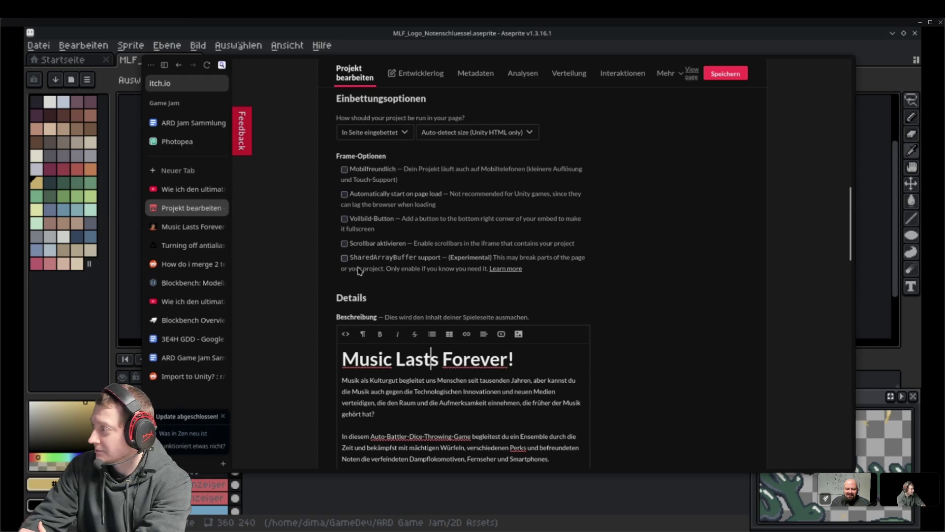
{"action": "scroll", "coordinate": [607, 207], "scroll_direction": "up", "scroll_amount": 3}
{"action": "scroll", "coordinate": [427, 173], "scroll_direction": "up", "scroll_amount": 10}
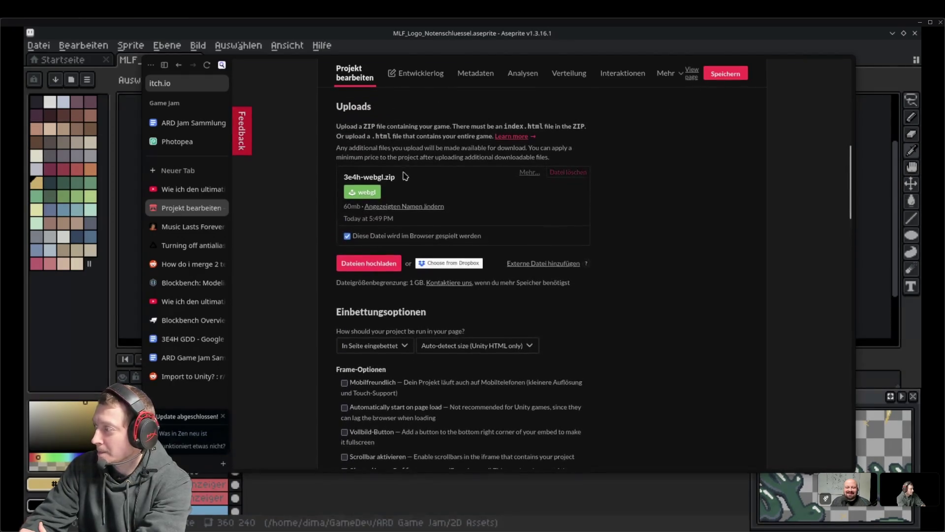
{"action": "scroll", "coordinate": [614, 253], "scroll_direction": "down", "scroll_amount": 20}
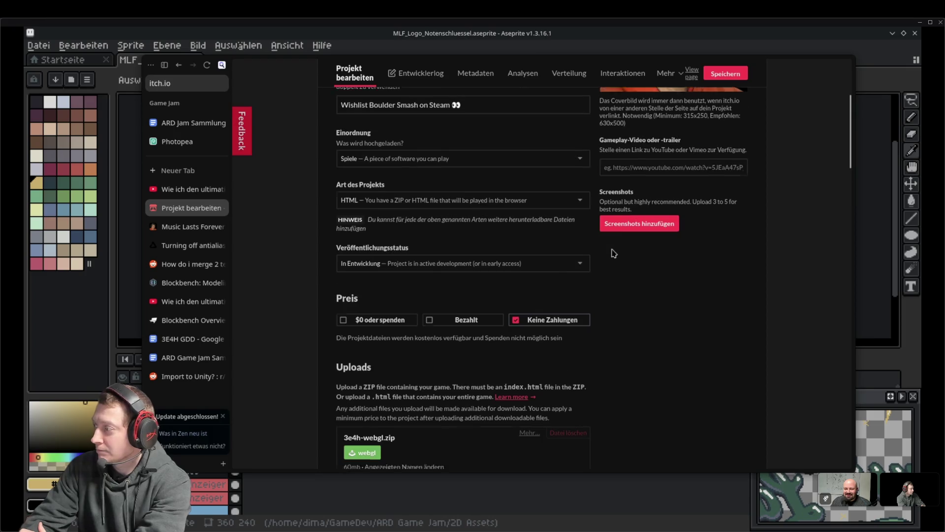
{"action": "scroll", "coordinate": [422, 303], "scroll_direction": "down", "scroll_amount": 5}
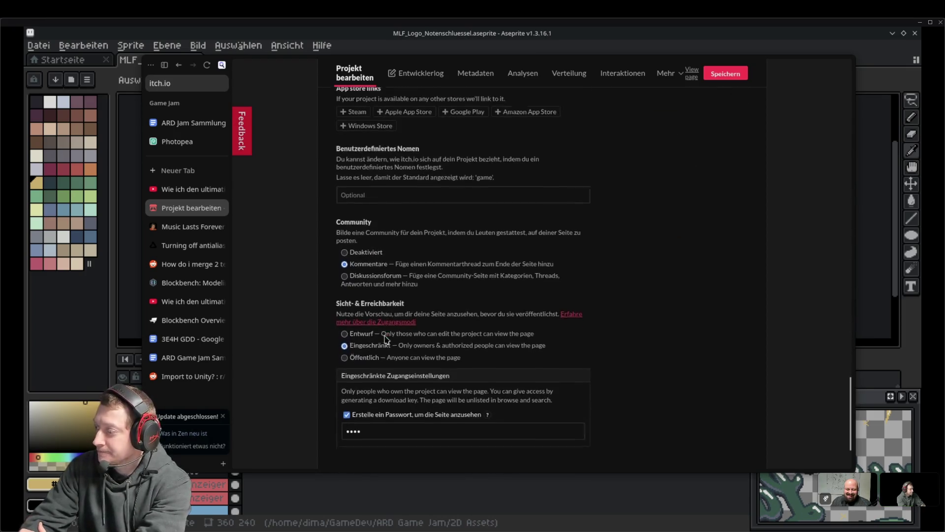
{"action": "left_click", "coordinate": [356, 386]}
{"action": "scroll", "coordinate": [630, 247], "scroll_direction": "up", "scroll_amount": 2}
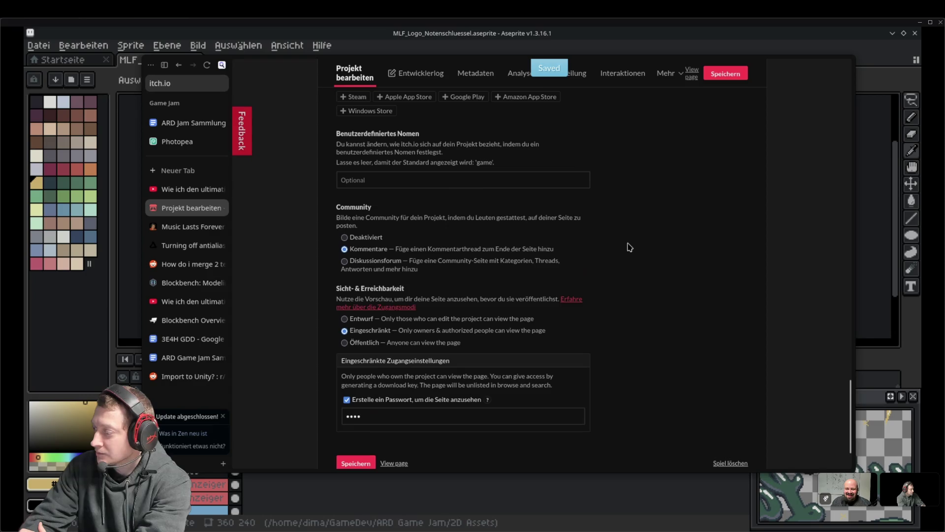
Open the Music Lasts Forever game page in a new tab and scroll through it
{"action": "mouse_move", "coordinate": [692, 346]}
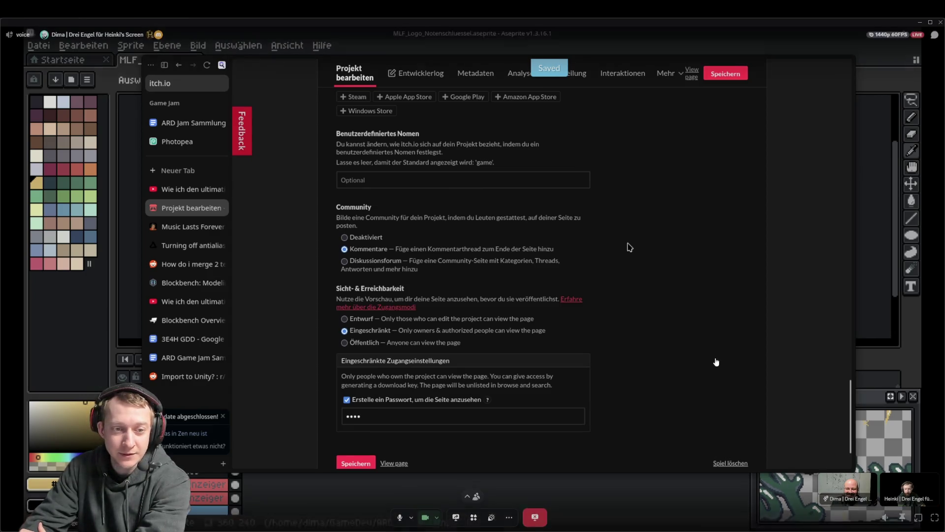
{"action": "scroll", "coordinate": [630, 247], "scroll_direction": "up", "scroll_amount": 10}
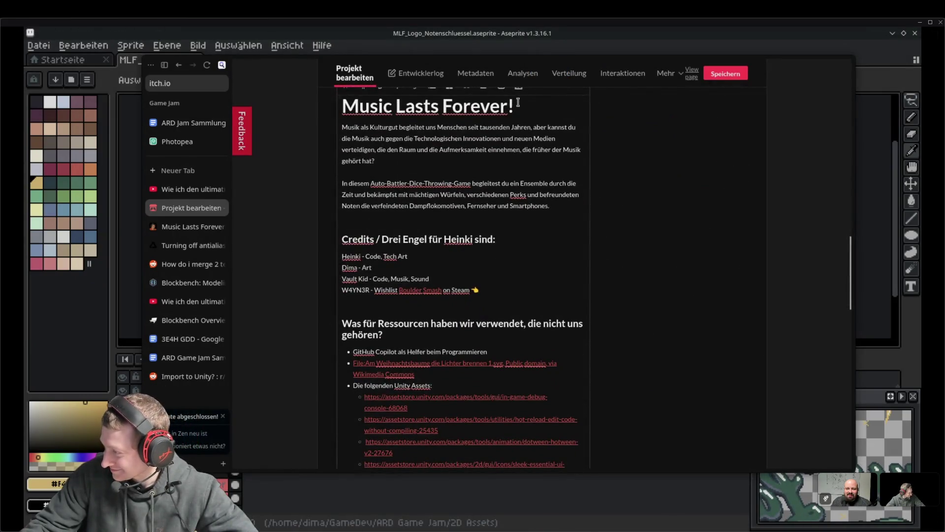
{"action": "scroll", "coordinate": [404, 386], "scroll_direction": "down", "scroll_amount": 15}
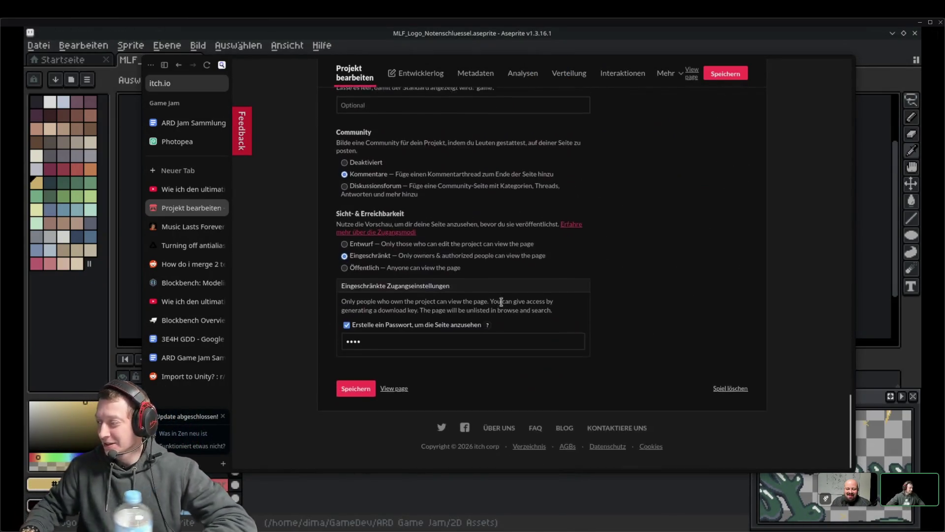
{"action": "middle_click", "coordinate": [404, 386]}
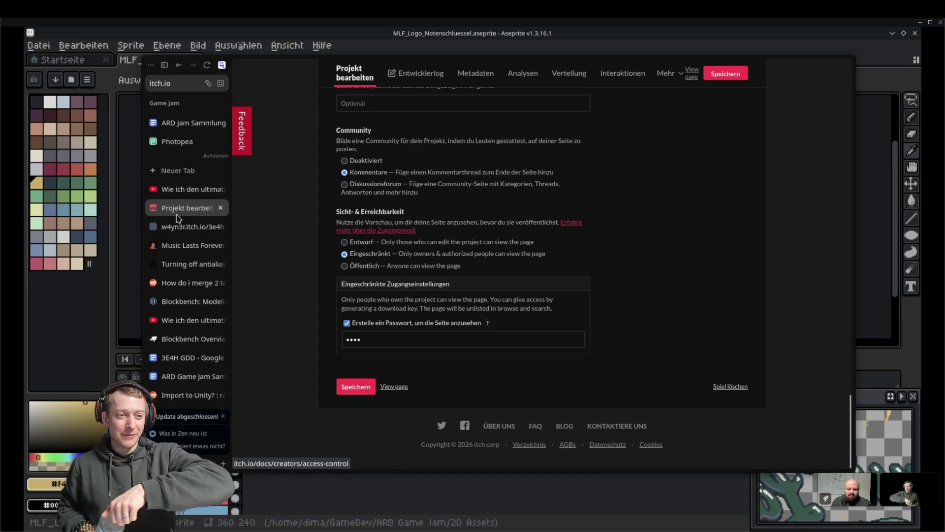
{"action": "left_click", "coordinate": [178, 226]}
{"action": "scroll", "coordinate": [274, 238], "scroll_direction": "down", "scroll_amount": 5}
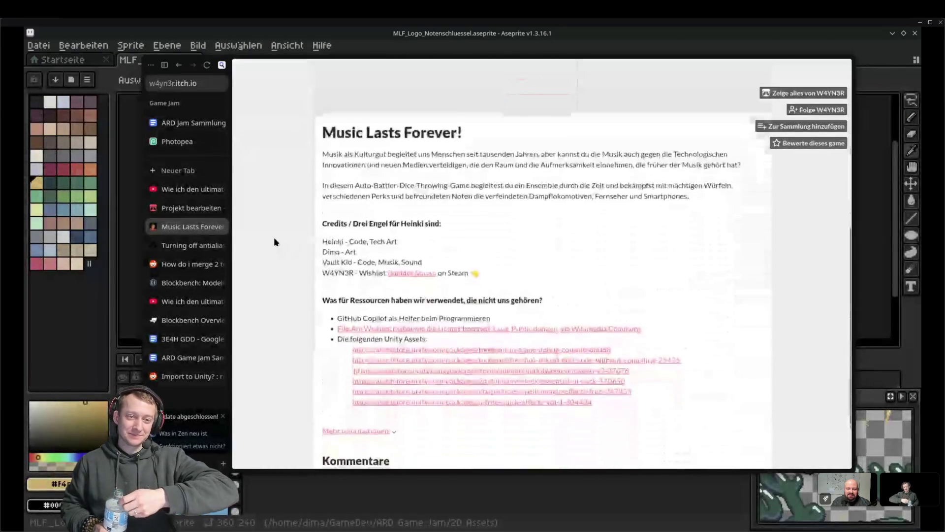
{"action": "scroll", "coordinate": [275, 241], "scroll_direction": "down", "scroll_amount": 1}
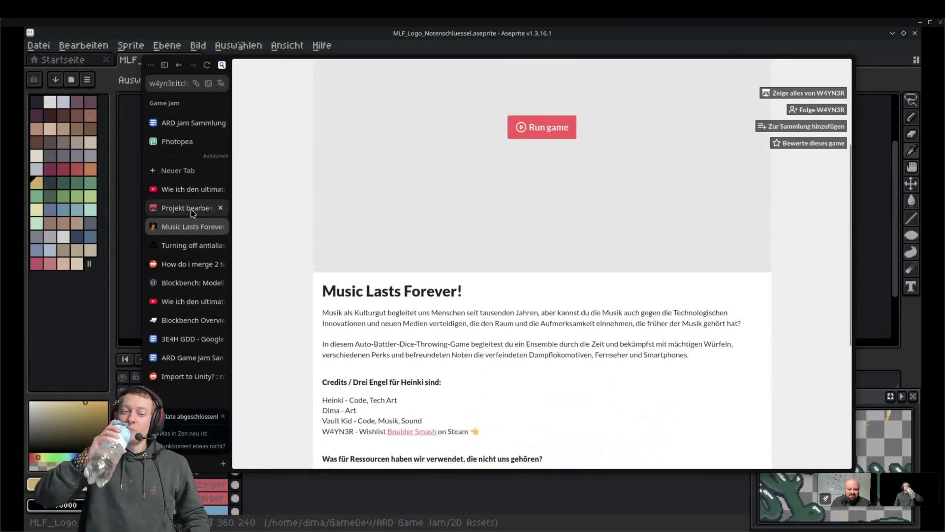
Return to the edit form and scroll up to the title and cover image
{"action": "left_click", "coordinate": [191, 209]}
{"action": "left_click", "coordinate": [192, 226]}
{"action": "left_click", "coordinate": [191, 208]}
{"action": "scroll", "coordinate": [432, 193], "scroll_direction": "up", "scroll_amount": 1}
{"action": "scroll", "coordinate": [432, 193], "scroll_direction": "up", "scroll_amount": 20}
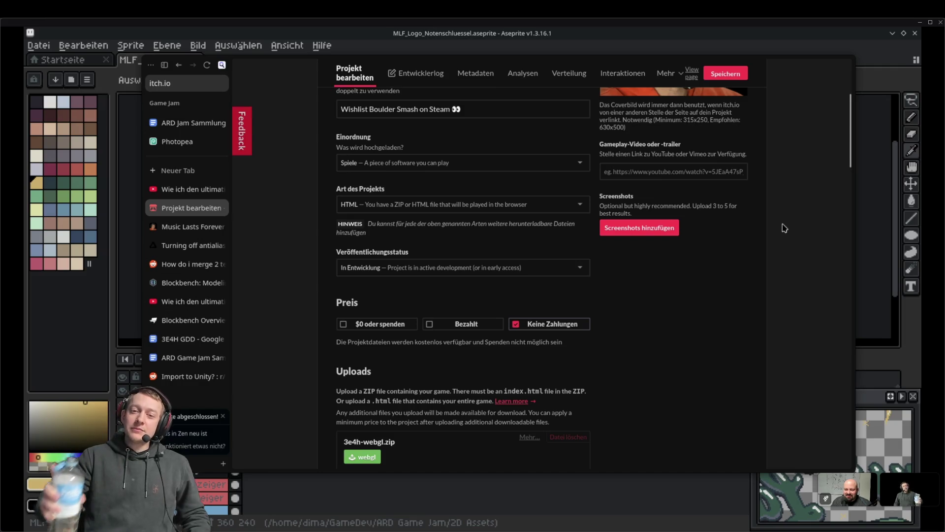
{"action": "scroll", "coordinate": [785, 228], "scroll_direction": "up", "scroll_amount": 6}
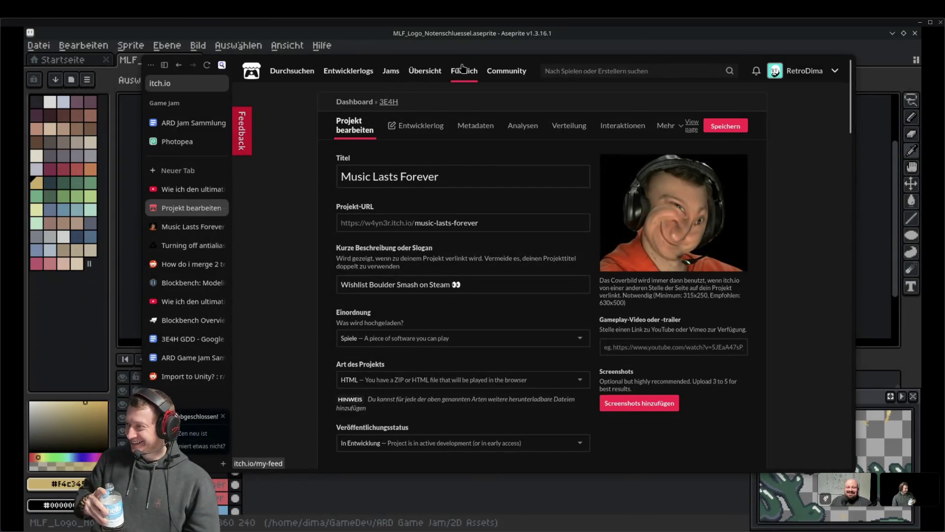
{"action": "mouse_move", "coordinate": [467, 61]}
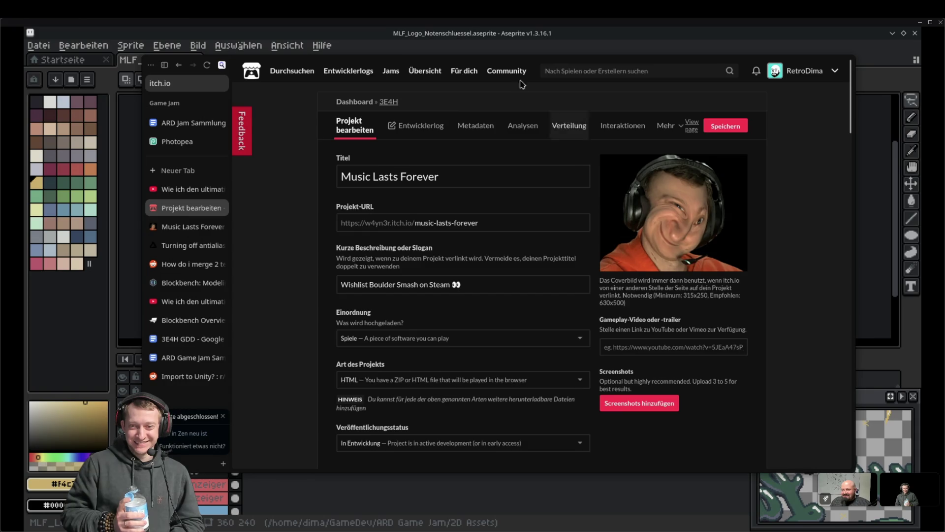
{"action": "key", "text": "alt+Tab"}
Flip the mirrored logo back horizontally and save it
{"action": "left_click", "coordinate": [130, 45]}
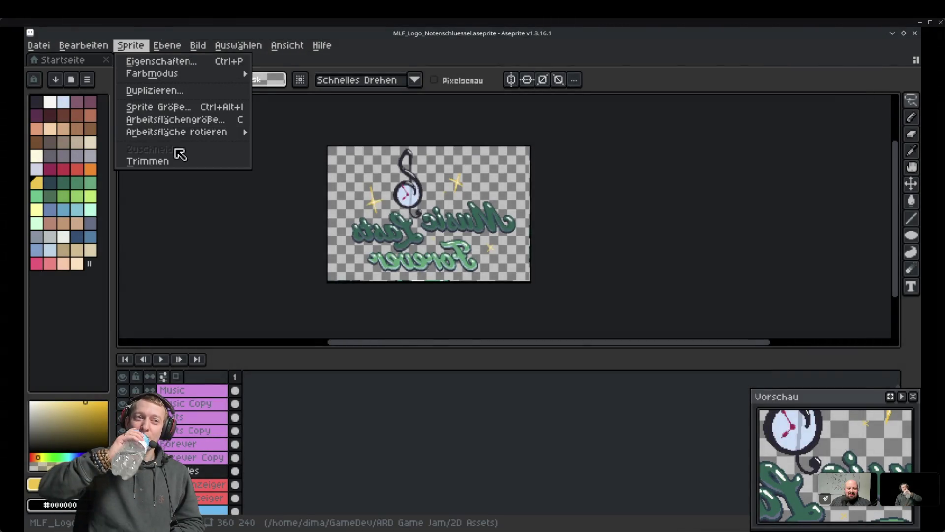
{"action": "mouse_move", "coordinate": [196, 132]}
{"action": "left_click", "coordinate": [316, 171]}
{"action": "key", "text": "ctrl+s"}
Create a new blank cover sprite, 250 px tall, with width edited to include 315
{"action": "left_click", "coordinate": [36, 45]}
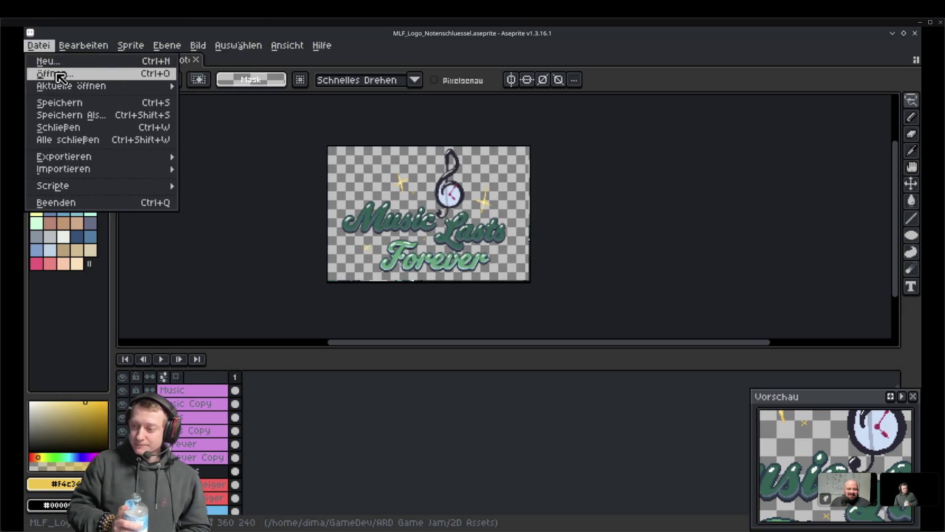
{"action": "left_click", "coordinate": [47, 61]}
{"action": "key", "text": "alt+Tab"}
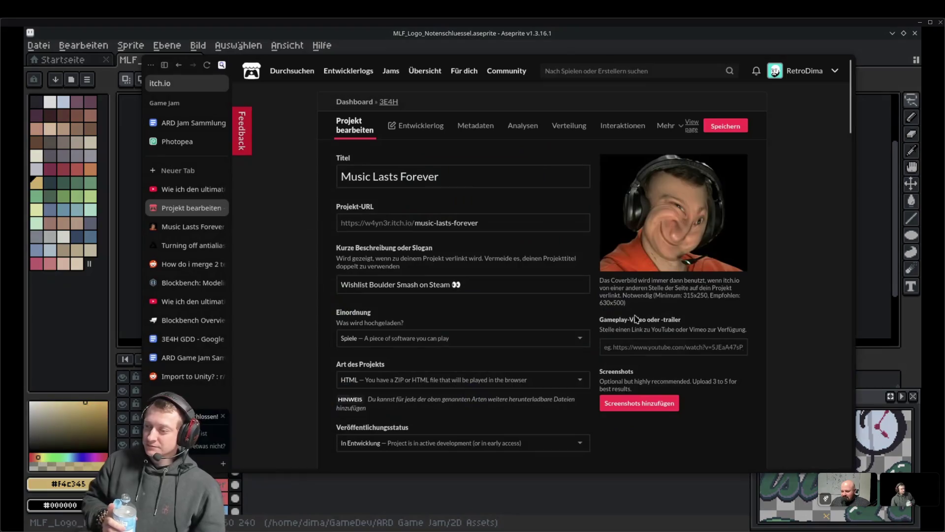
{"action": "key", "text": "alt+Tab"}
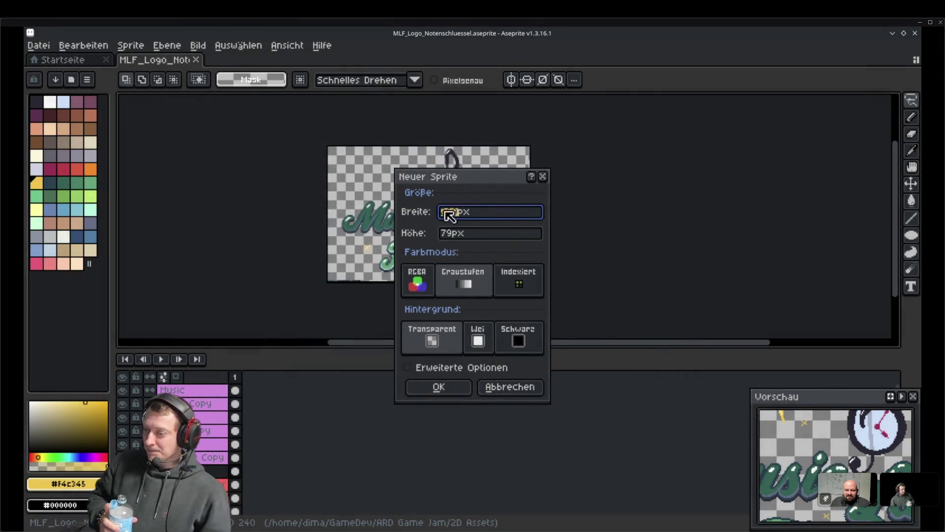
{"action": "left_click", "coordinate": [456, 233]}
{"action": "left_click_drag", "start_coordinate": [454, 234], "coordinate": [399, 226]}
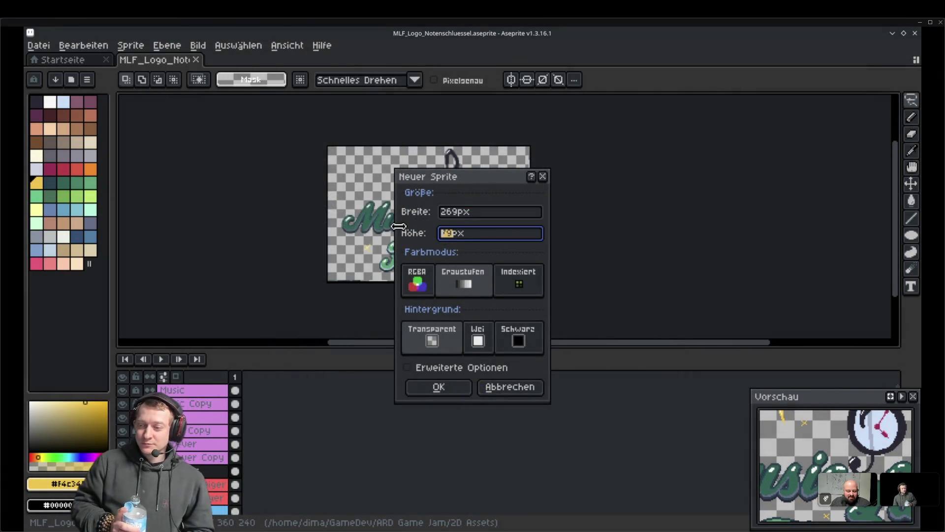
{"action": "type", "text": "250"}
{"action": "left_click_drag", "start_coordinate": [453, 213], "coordinate": [398, 217]}
{"action": "type", "text": "315"}
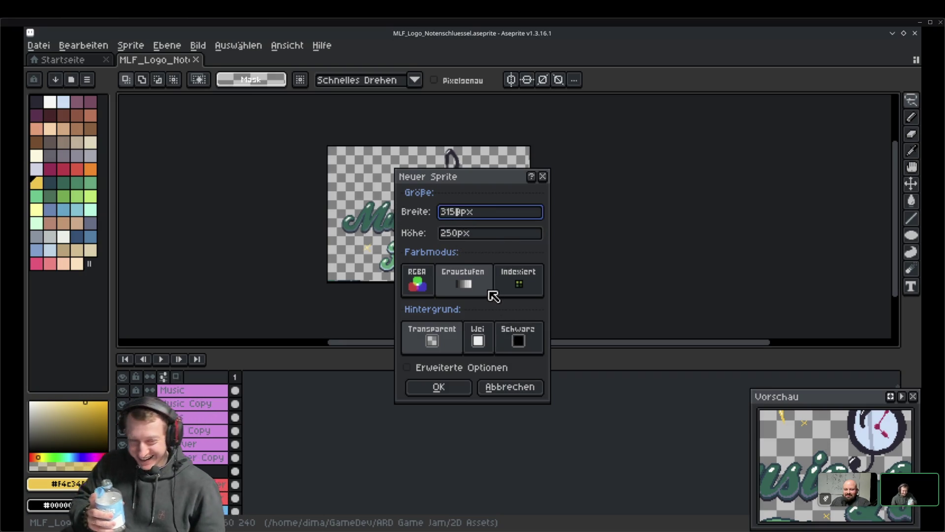
{"action": "left_click", "coordinate": [458, 387]}
Switch back to the MLF logo document tab
{"action": "scroll", "coordinate": [521, 258], "scroll_direction": "down", "scroll_amount": 3}
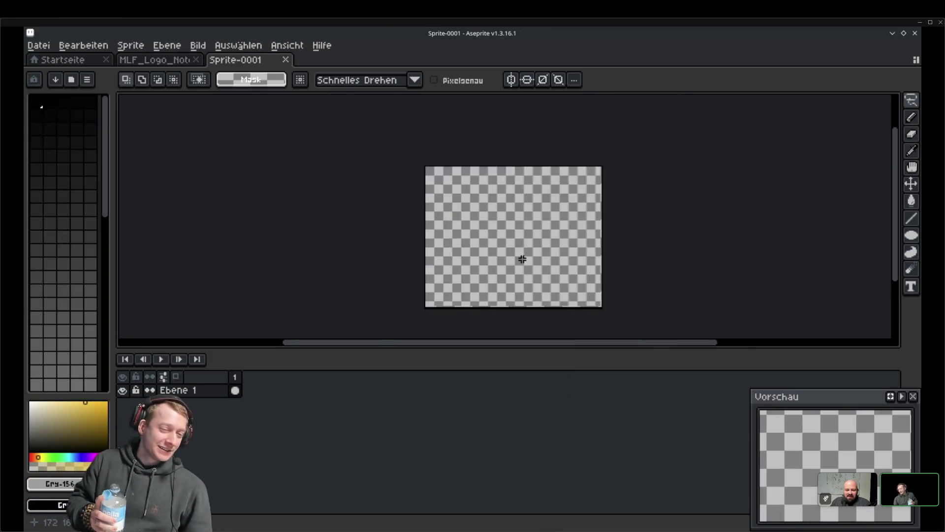
{"action": "left_click", "coordinate": [165, 60]}
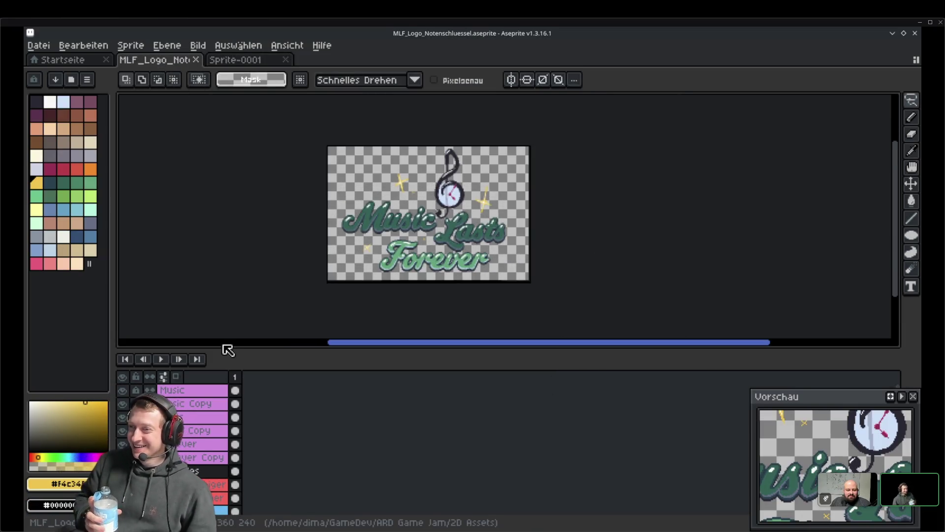
{"action": "scroll", "coordinate": [219, 394], "scroll_direction": "down", "scroll_amount": 1}
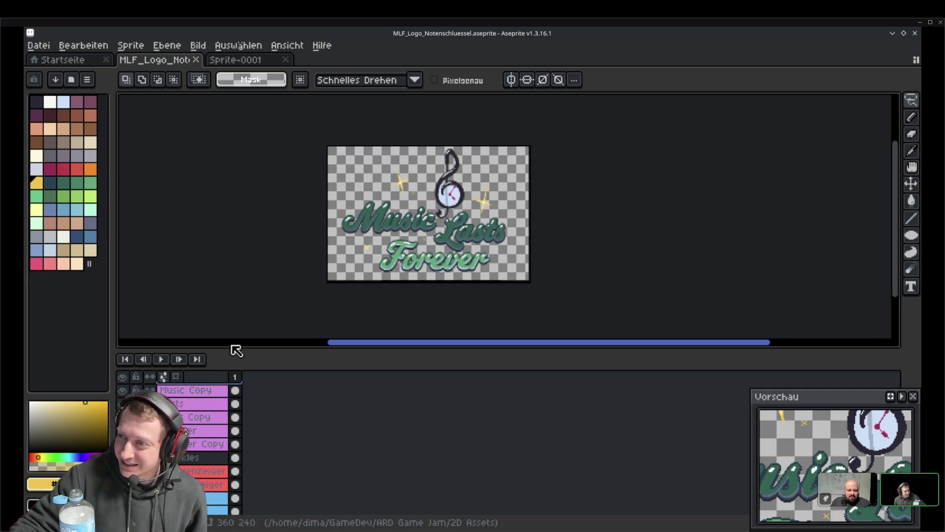
{"action": "left_click", "coordinate": [38, 44]}
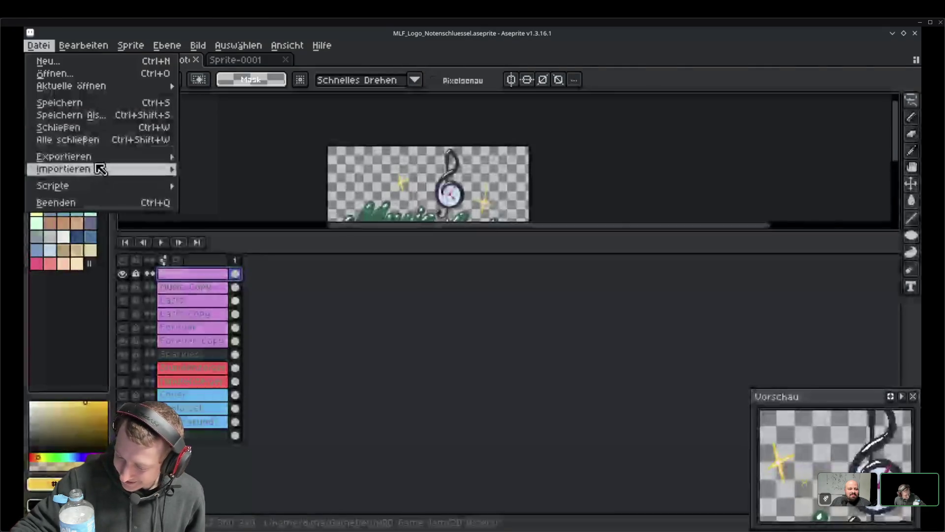
Export the logo as MLF_Logo.png, accepting the PNG format warning
{"action": "mouse_move", "coordinate": [84, 154]}
{"action": "left_click", "coordinate": [253, 156]}
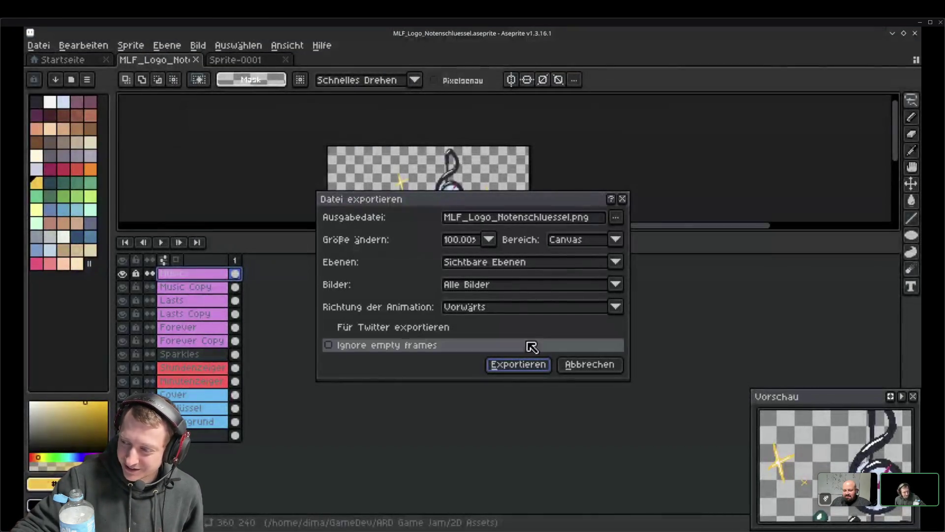
{"action": "left_click", "coordinate": [571, 219]}
{"action": "key", "text": "Tab"}
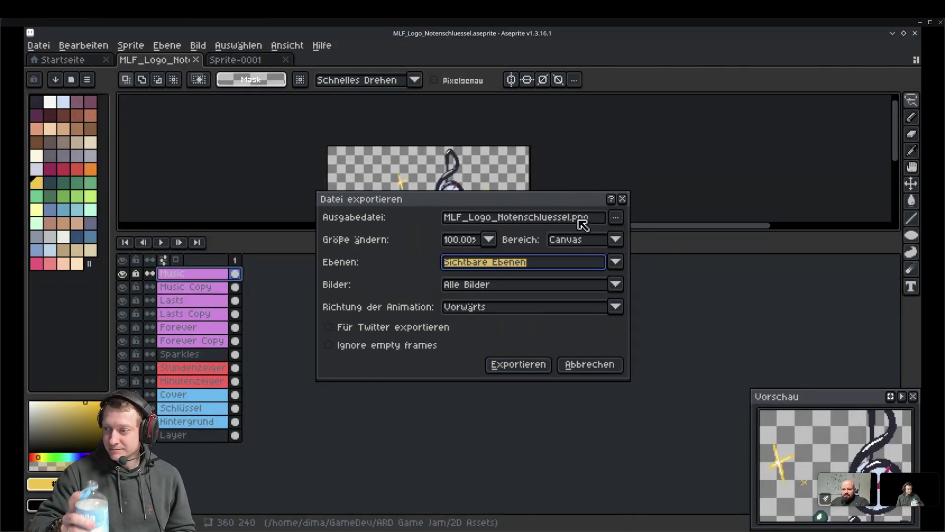
{"action": "left_click", "coordinate": [574, 219]}
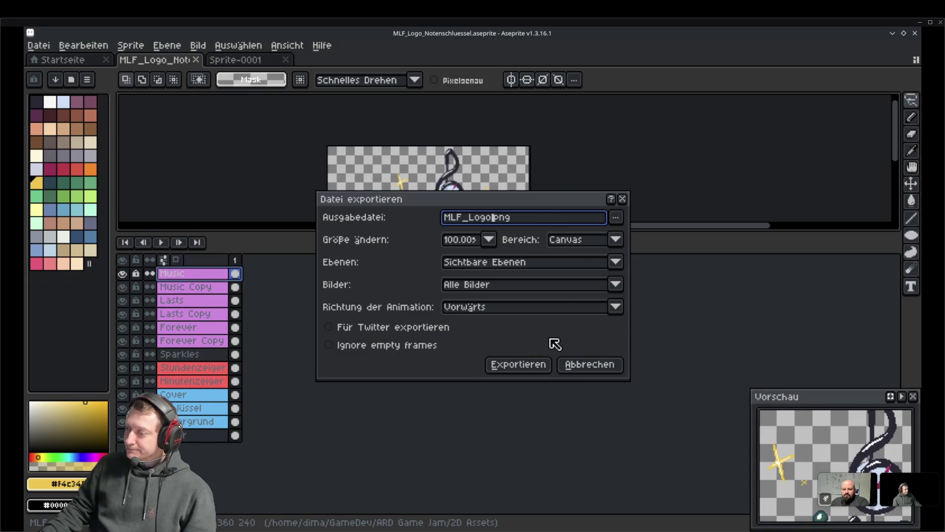
{"action": "left_click", "coordinate": [545, 363]}
{"action": "left_click", "coordinate": [458, 349]}
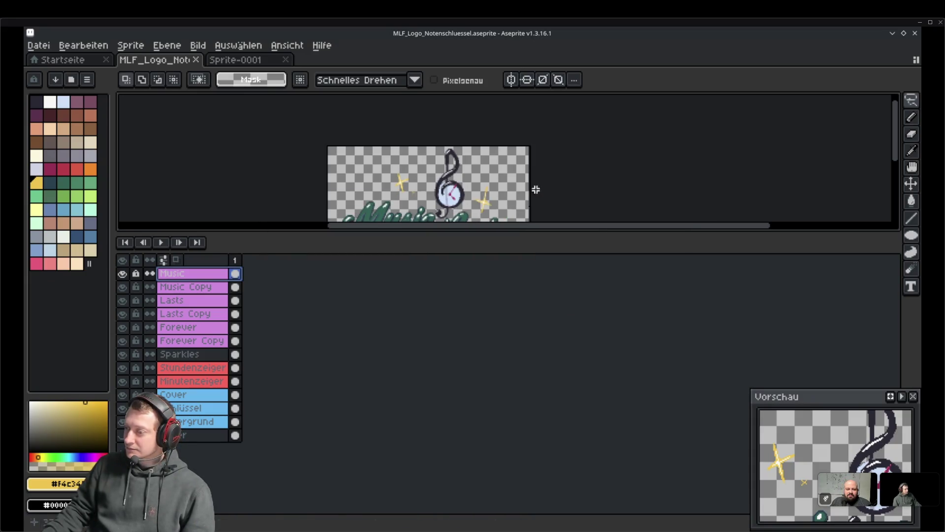
Switch to the blank Sprite-0001 and enlarge the canvas area above the layers
{"action": "left_click", "coordinate": [238, 60]}
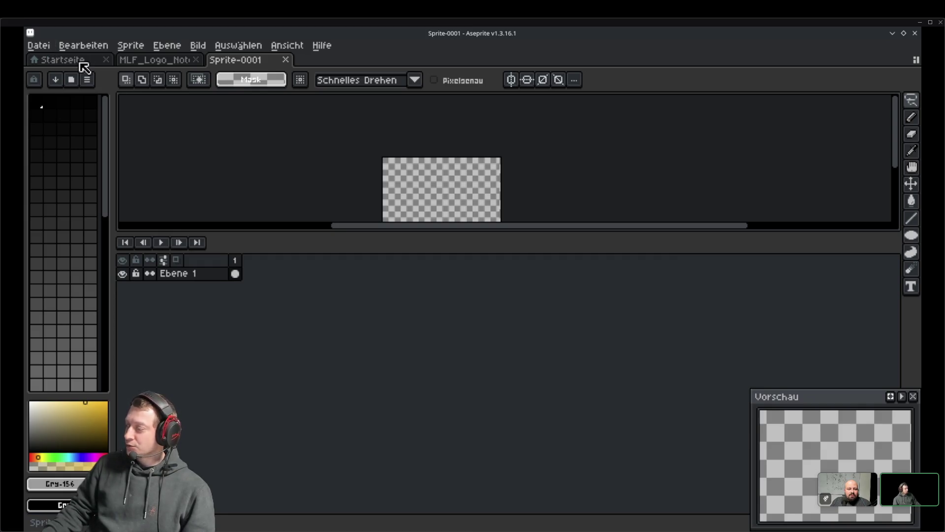
{"action": "left_click_drag", "start_coordinate": [291, 228], "coordinate": [304, 380]}
{"action": "left_click", "coordinate": [51, 49]}
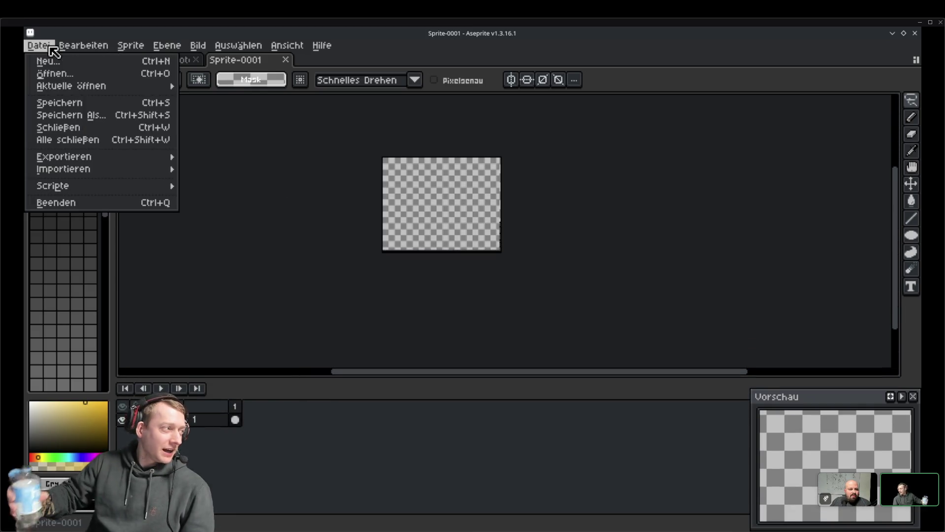
Save the blank Sprite-0001 under the name itch_Cover.aseprite in 2D Assets
{"action": "left_click", "coordinate": [90, 113]}
{"action": "type", "text": "itch_Cover"}
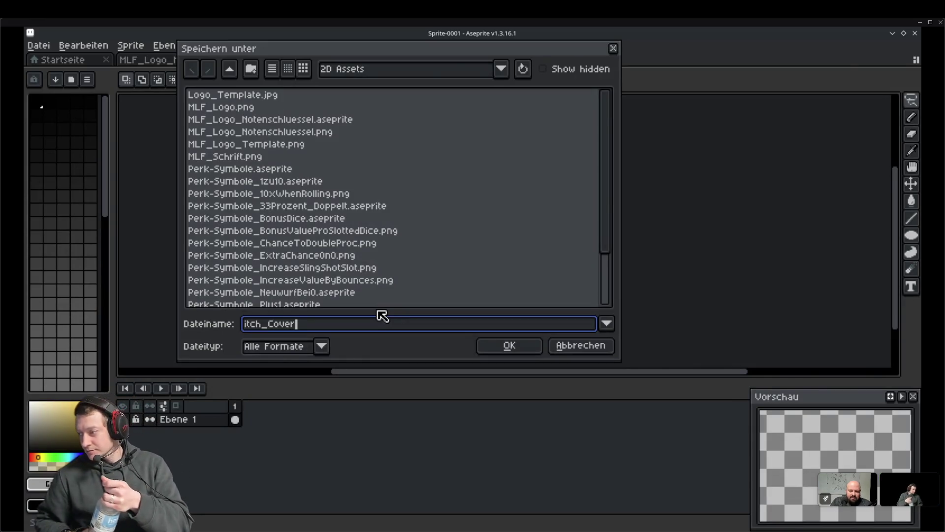
{"action": "key", "text": "Return"}
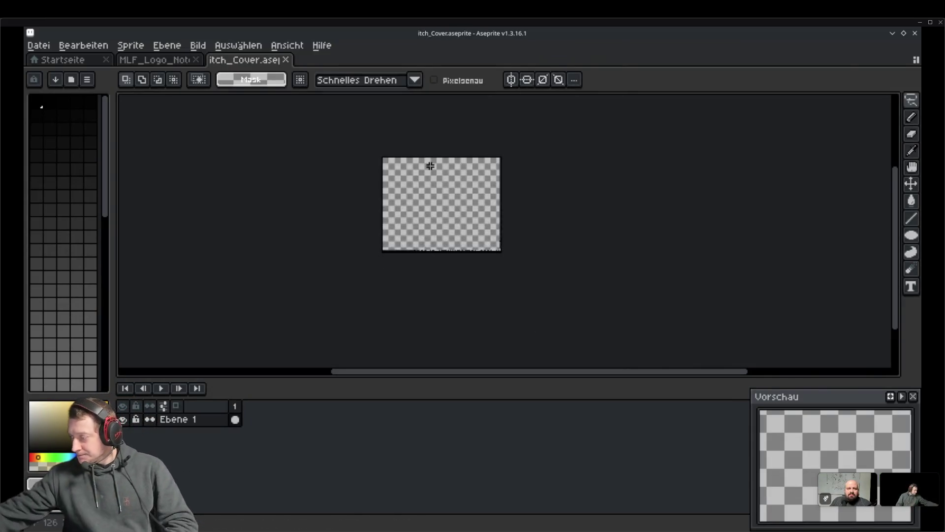
{"action": "left_click", "coordinate": [167, 59]}
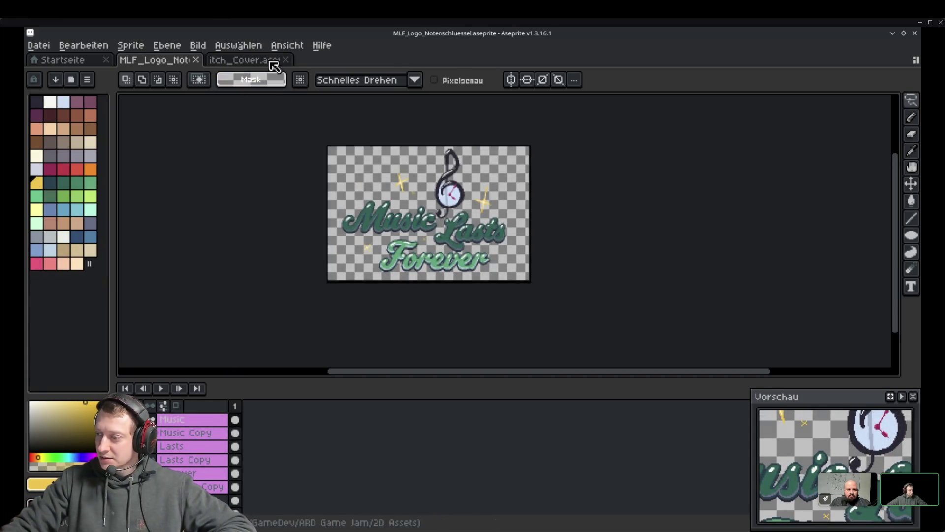
{"action": "left_click", "coordinate": [258, 49]}
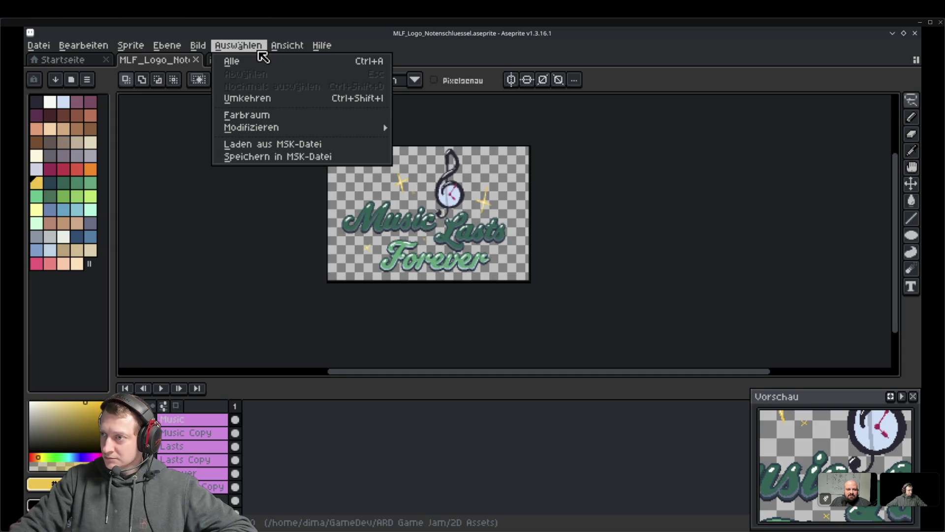
{"action": "left_click", "coordinate": [229, 60]}
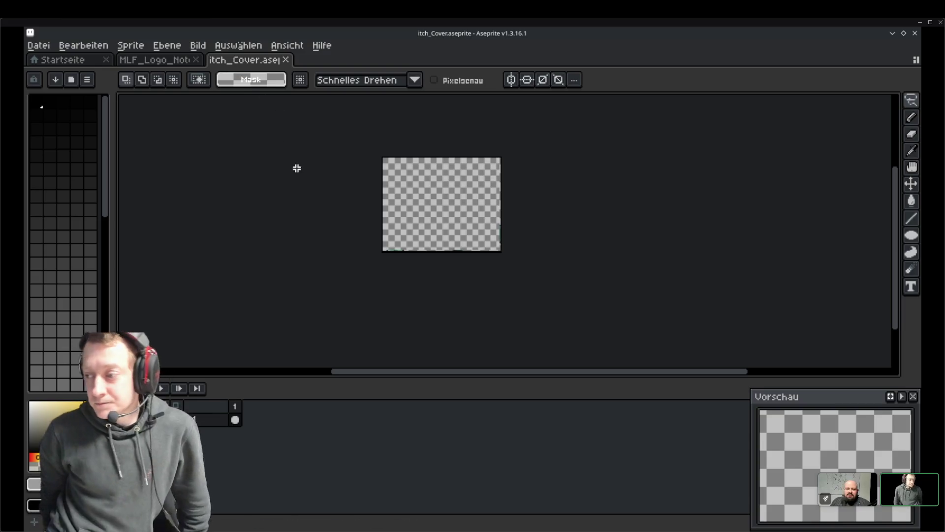
Scroll up over the Aseprite canvas to adjust the view
{"action": "scroll", "coordinate": [340, 223], "scroll_direction": "up", "scroll_amount": 1}
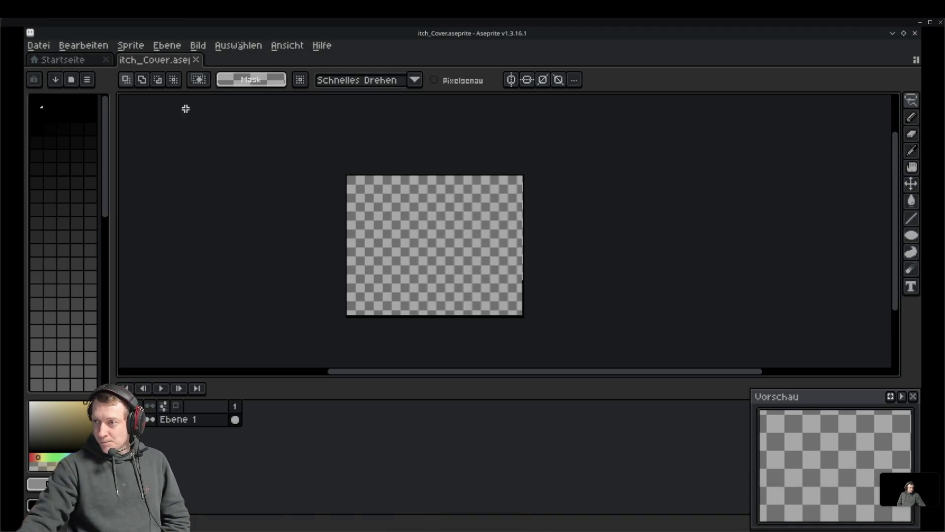
Close the logo tab, then drag MLF_Schrift.png from Dolphin into Aseprite and close it again
{"action": "left_click", "coordinate": [81, 61]}
{"action": "left_click", "coordinate": [162, 62]}
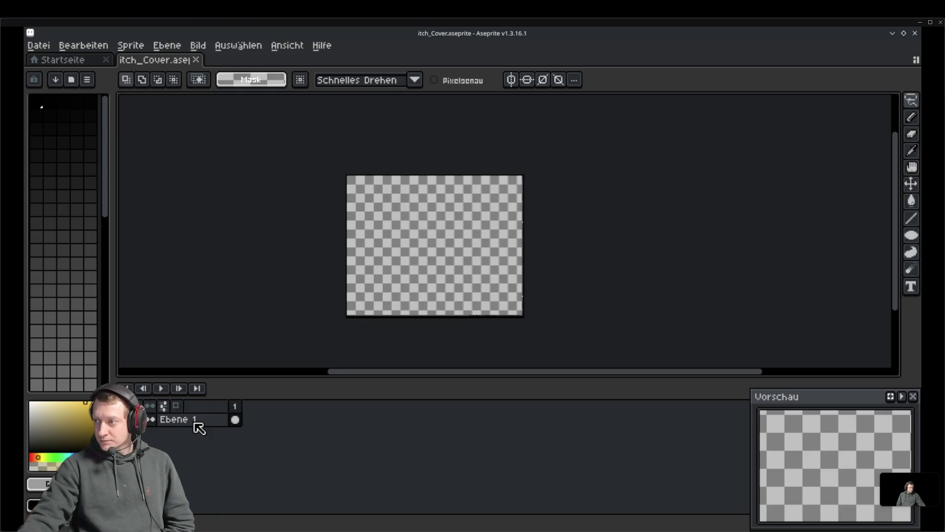
{"action": "key", "text": "alt+Tab"}
{"action": "mouse_move", "coordinate": [655, 216]}
{"action": "left_mouse_down"}
{"action": "mouse_move", "coordinate": [556, 212]}
{"action": "mouse_move", "coordinate": [522, 88]}
{"action": "mouse_move", "coordinate": [438, 144]}
{"action": "left_mouse_up"}
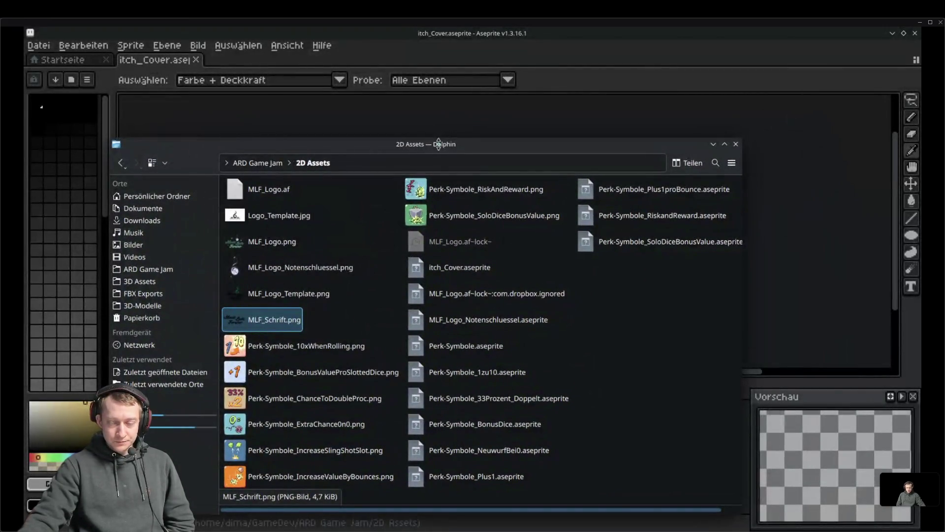
{"action": "left_click_drag", "start_coordinate": [338, 148], "coordinate": [340, 265]}
{"action": "mouse_move", "coordinate": [290, 437]}
{"action": "left_mouse_down"}
{"action": "mouse_move", "coordinate": [311, 431]}
{"action": "mouse_move", "coordinate": [415, 202]}
{"action": "left_mouse_up"}
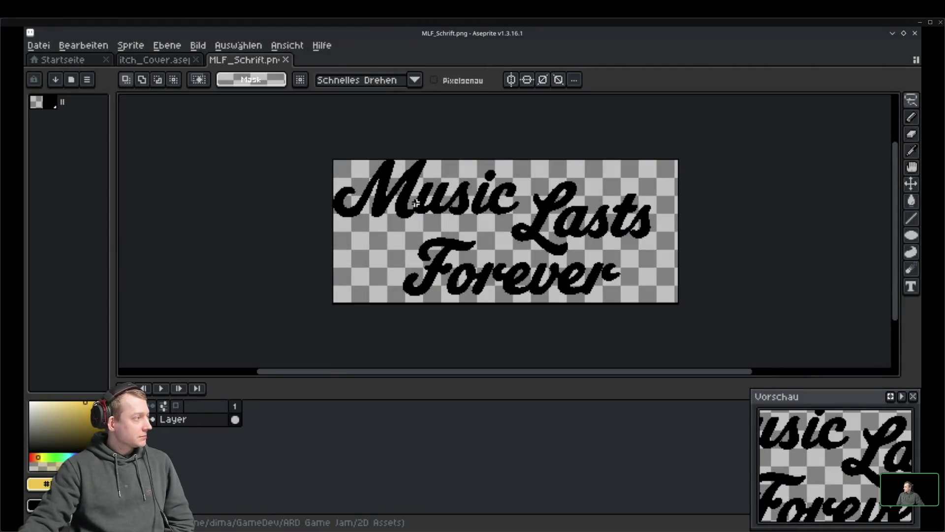
{"action": "key", "text": "ctrl+w"}
Drag MLF_Logo.png from Dolphin's 2D Assets folder onto the itch_Cover canvas
{"action": "key", "text": "alt+Tab"}
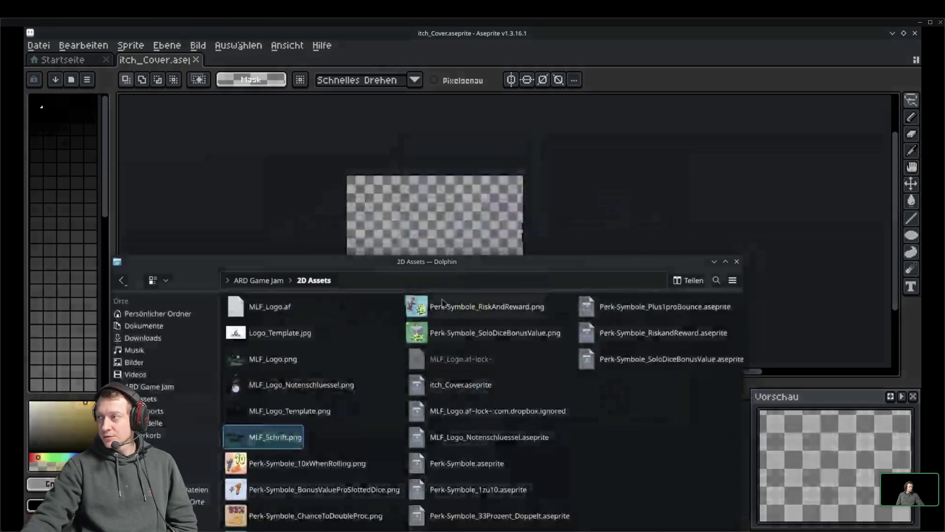
{"action": "mouse_move", "coordinate": [439, 270]}
{"action": "left_mouse_down"}
{"action": "mouse_move", "coordinate": [445, 133]}
{"action": "mouse_move", "coordinate": [413, 177]}
{"action": "mouse_move", "coordinate": [371, 177]}
{"action": "left_mouse_up"}
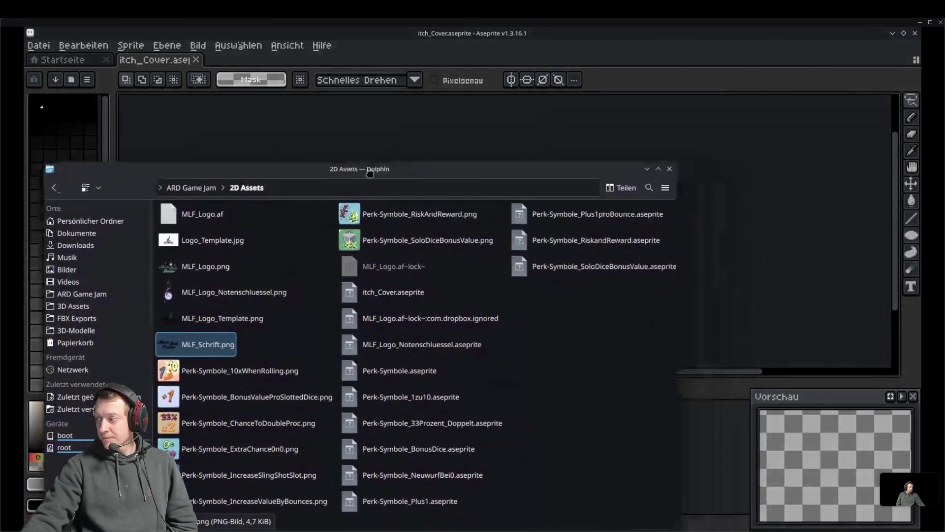
{"action": "left_click", "coordinate": [216, 262]}
{"action": "left_click_drag", "start_coordinate": [313, 170], "coordinate": [418, 381]}
{"action": "mouse_move", "coordinate": [305, 478]}
{"action": "left_mouse_down"}
{"action": "mouse_move", "coordinate": [384, 327]}
{"action": "mouse_move", "coordinate": [419, 231]}
{"action": "left_mouse_up"}
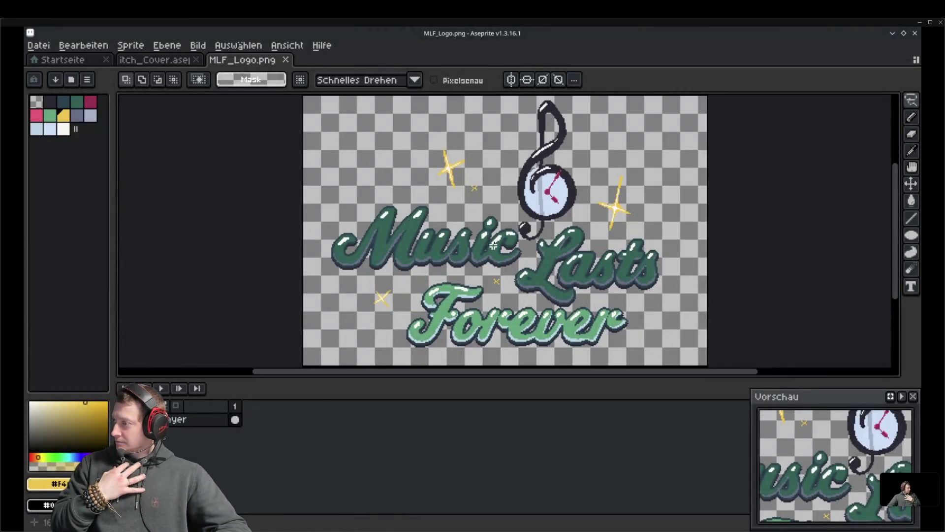
Select and copy the whole MLF_Logo.png, paste it into itch_Cover, then discard the greyscale paste
{"action": "left_click", "coordinate": [911, 100]}
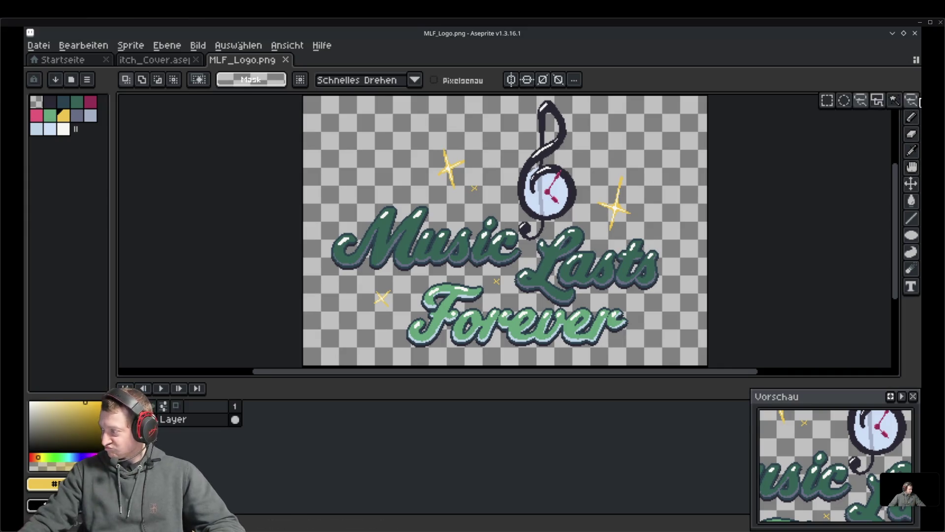
{"action": "left_click", "coordinate": [832, 100]}
{"action": "scroll", "coordinate": [589, 218], "scroll_direction": "down", "scroll_amount": 1}
{"action": "key", "text": "ctrl+a"}
{"action": "scroll", "coordinate": [499, 311], "scroll_direction": "up", "scroll_amount": 2}
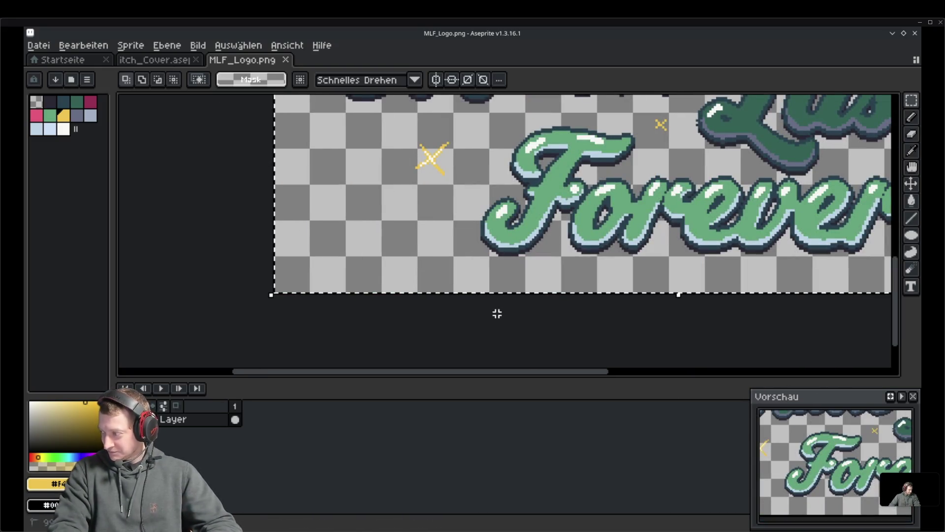
{"action": "key", "text": "ctrl+c"}
{"action": "key", "text": "ctrl+Tab"}
{"action": "key", "text": "ctrl+v"}
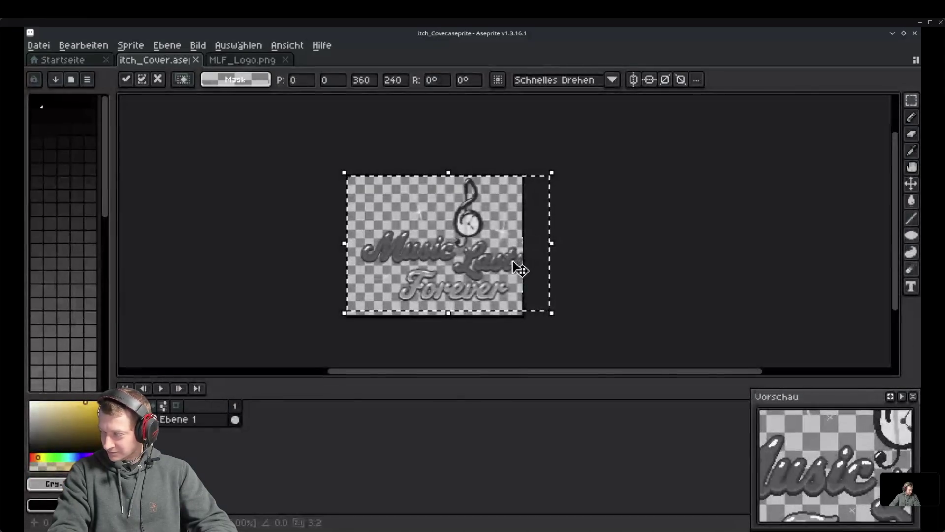
{"action": "key", "text": "Escape"}
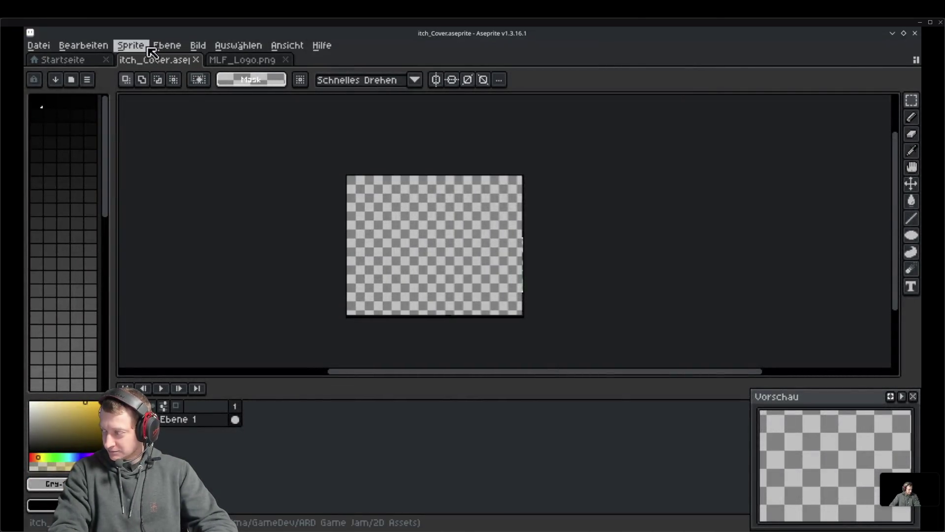
Switch the cover's colour mode to RGB Farbe and paste the logo again in full colour
{"action": "left_click", "coordinate": [129, 45]}
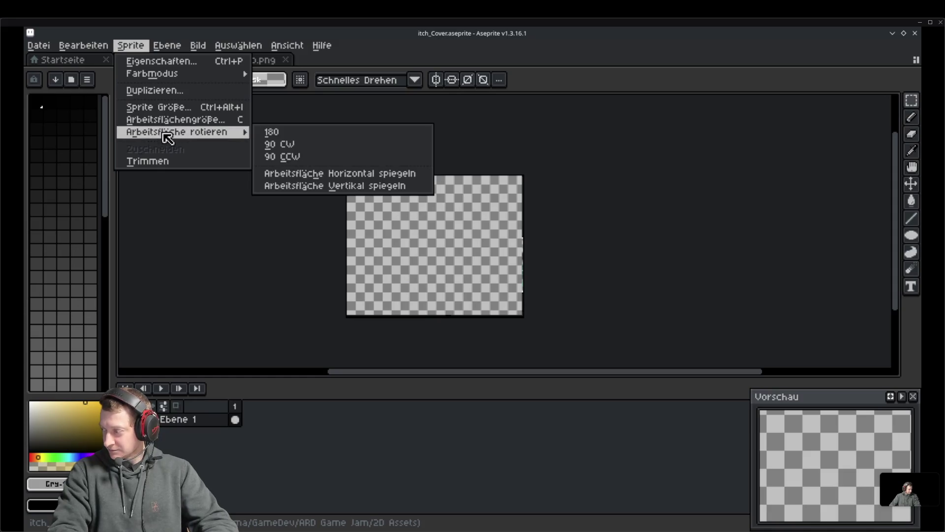
{"action": "mouse_move", "coordinate": [222, 74]}
{"action": "left_click", "coordinate": [288, 74]}
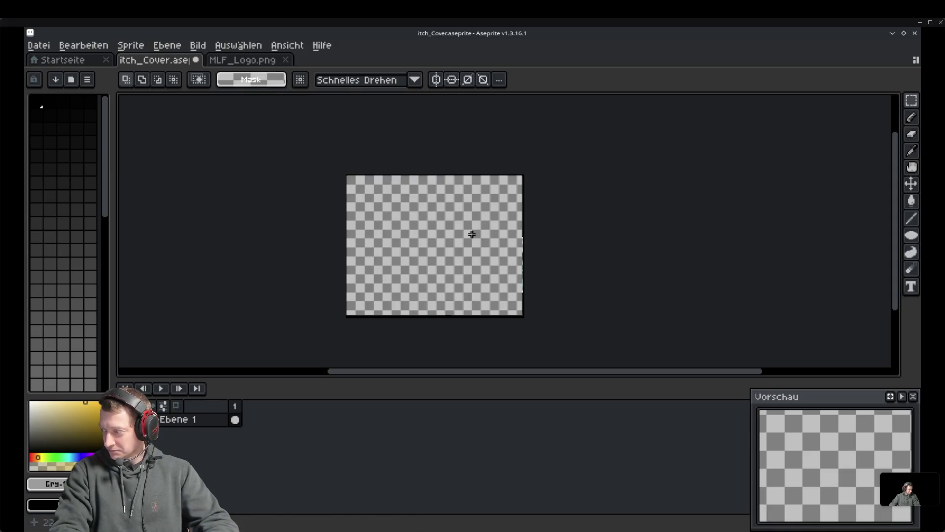
{"action": "left_click", "coordinate": [251, 61]}
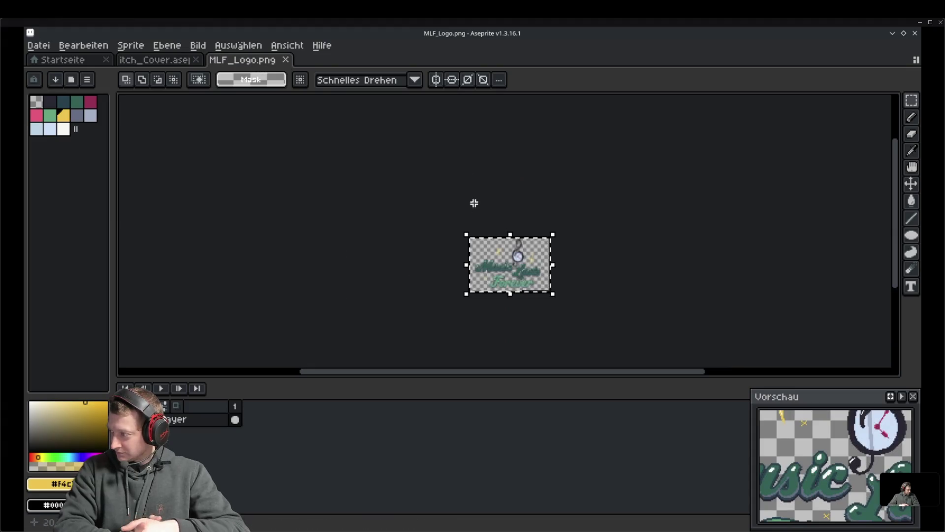
{"action": "left_click", "coordinate": [154, 60]}
{"action": "key", "text": "ctrl+v"}
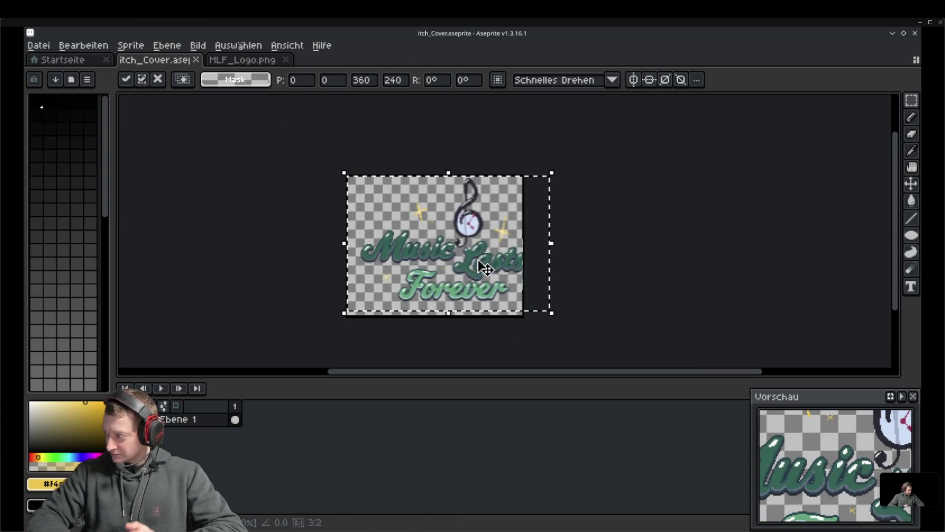
Nudge the pasted logo into position on the cover and commit it to the canvas
{"action": "left_click_drag", "start_coordinate": [463, 262], "coordinate": [460, 264]}
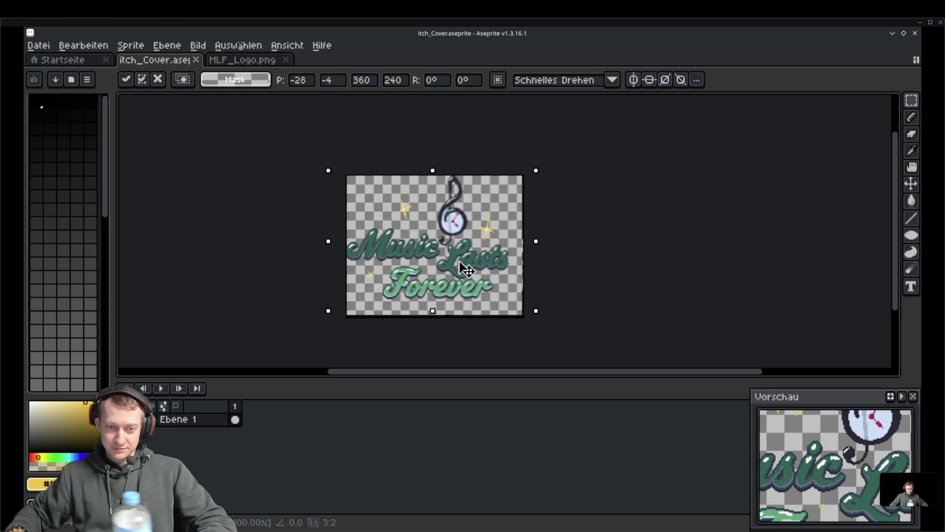
{"action": "scroll", "coordinate": [466, 269], "scroll_direction": "up", "scroll_amount": 1}
{"action": "left_click_drag", "start_coordinate": [474, 281], "coordinate": [486, 286]}
{"action": "scroll", "coordinate": [533, 285], "scroll_direction": "down", "scroll_amount": 1}
{"action": "key", "text": "Down"}
{"action": "key", "text": "Down"}
{"action": "key", "text": "Down"}
{"action": "scroll", "coordinate": [491, 264], "scroll_direction": "up", "scroll_amount": 1}
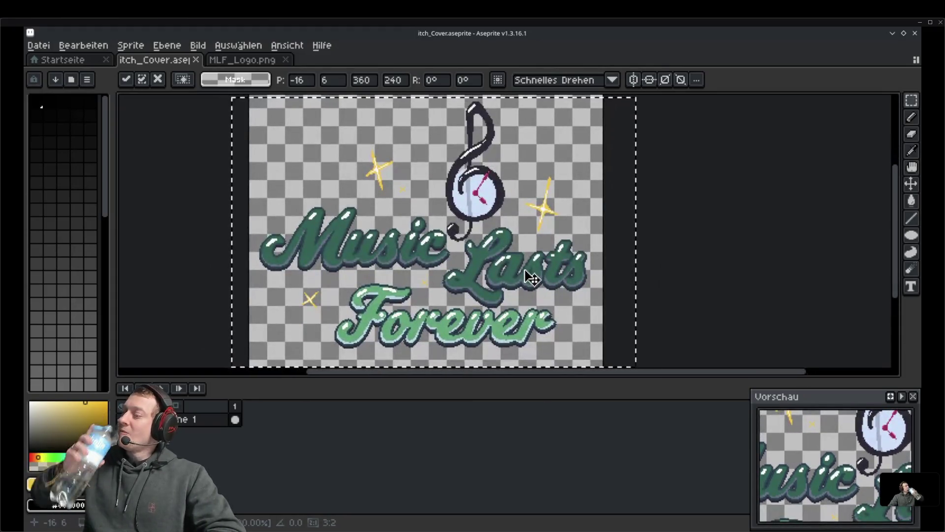
{"action": "scroll", "coordinate": [506, 270], "scroll_direction": "down", "scroll_amount": 1}
{"action": "key", "text": "Left"}
{"action": "key", "text": "Left"}
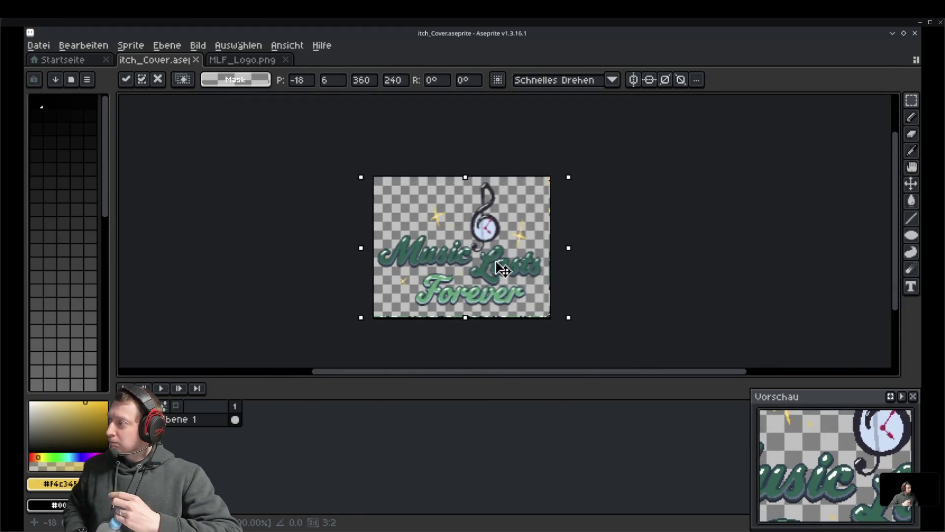
{"action": "left_click_drag", "start_coordinate": [496, 262], "coordinate": [499, 262]}
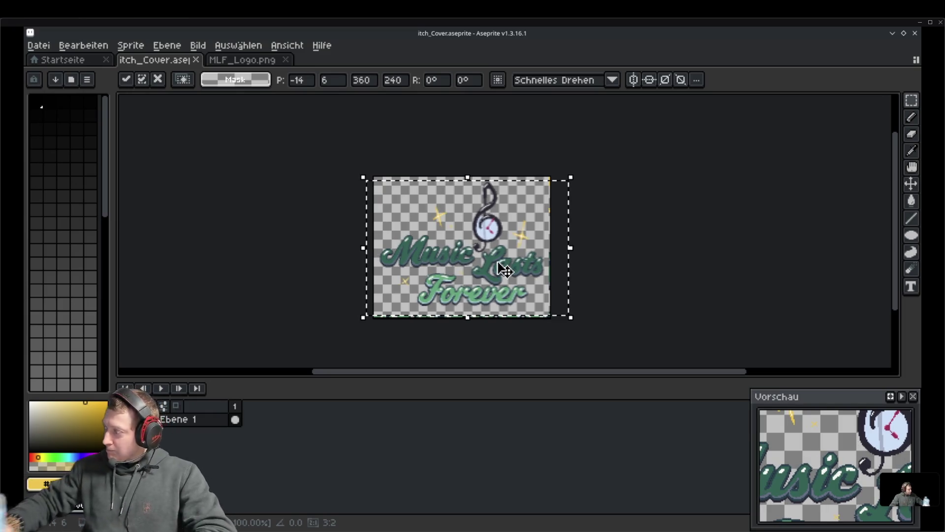
{"action": "left_click", "coordinate": [627, 223]}
{"action": "scroll", "coordinate": [538, 209], "scroll_direction": "up", "scroll_amount": 1}
{"action": "key", "text": "h"}
{"action": "left_click_drag", "start_coordinate": [637, 217], "coordinate": [653, 264]}
{"action": "key", "text": "m"}
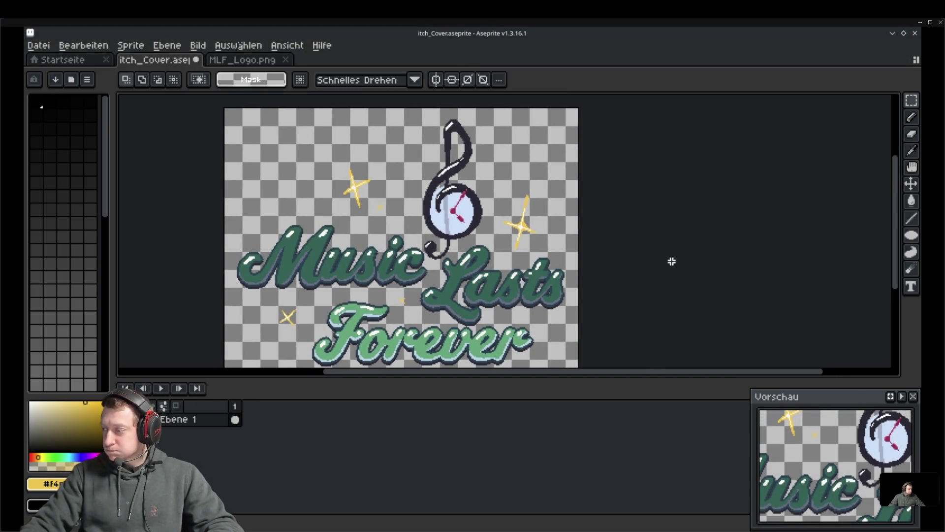
Close MLF_Logo.png, pan the cover back into view, and snap Aseprite to the left half
{"action": "left_click", "coordinate": [249, 70]}
{"action": "key", "text": "ctrl+w"}
{"action": "scroll", "coordinate": [359, 249], "scroll_direction": "down", "scroll_amount": 1}
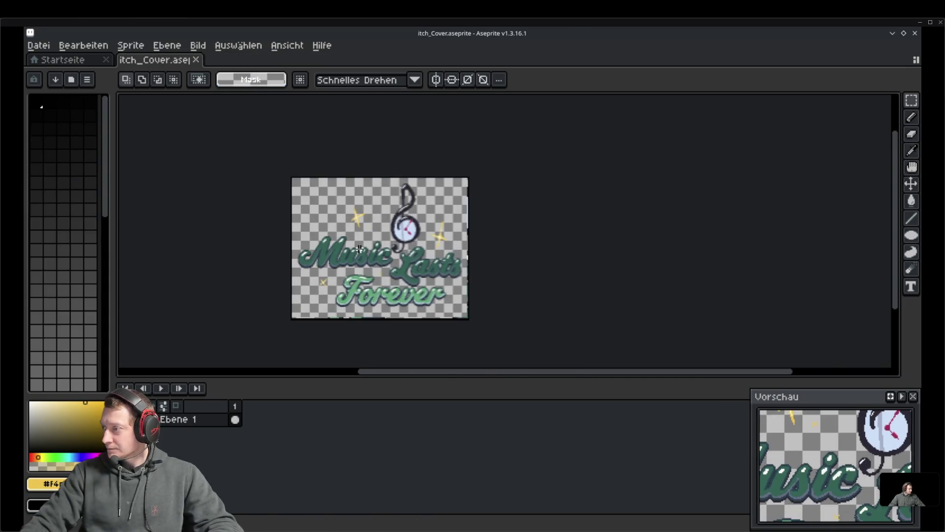
{"action": "scroll", "coordinate": [411, 250], "scroll_direction": "up", "scroll_amount": 1}
{"action": "scroll", "coordinate": [410, 250], "scroll_direction": "down", "scroll_amount": 1}
{"action": "scroll", "coordinate": [410, 250], "scroll_direction": "up", "scroll_amount": 1}
{"action": "scroll", "coordinate": [410, 250], "scroll_direction": "down", "scroll_amount": 1}
{"action": "key", "text": "h"}
{"action": "left_click_drag", "start_coordinate": [505, 225], "coordinate": [565, 216]}
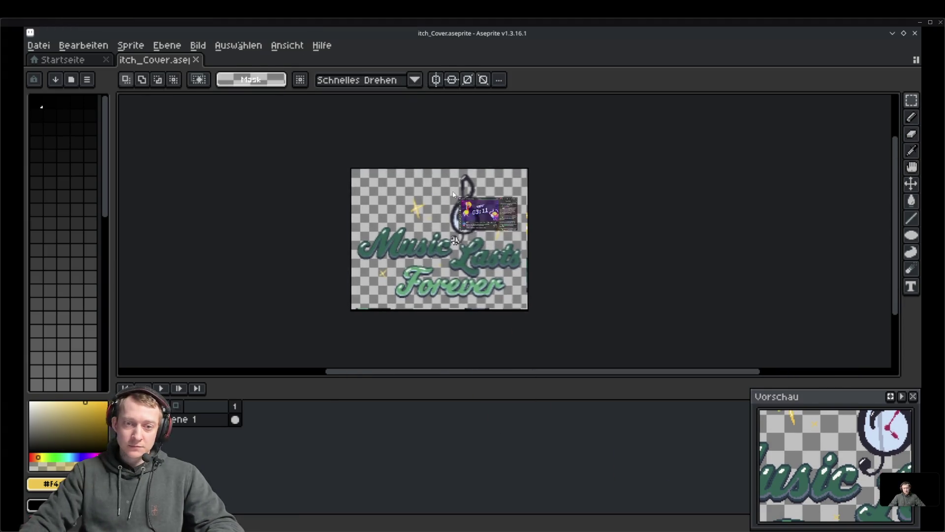
{"action": "key", "text": "super+Left"}
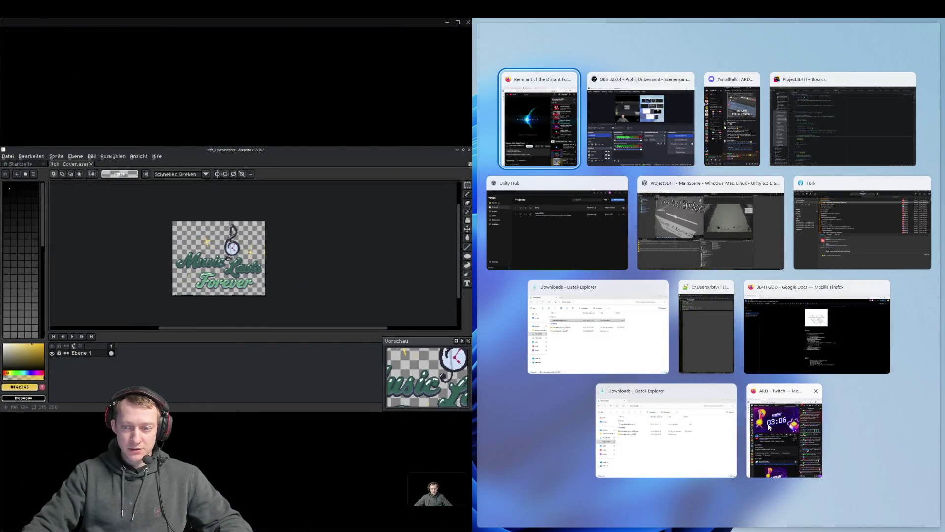
Put the Twitch stream in theatre mode and reply 'kA Ich sehe immer nur ein Ping im Tab' in chat
{"action": "left_click", "coordinate": [784, 429]}
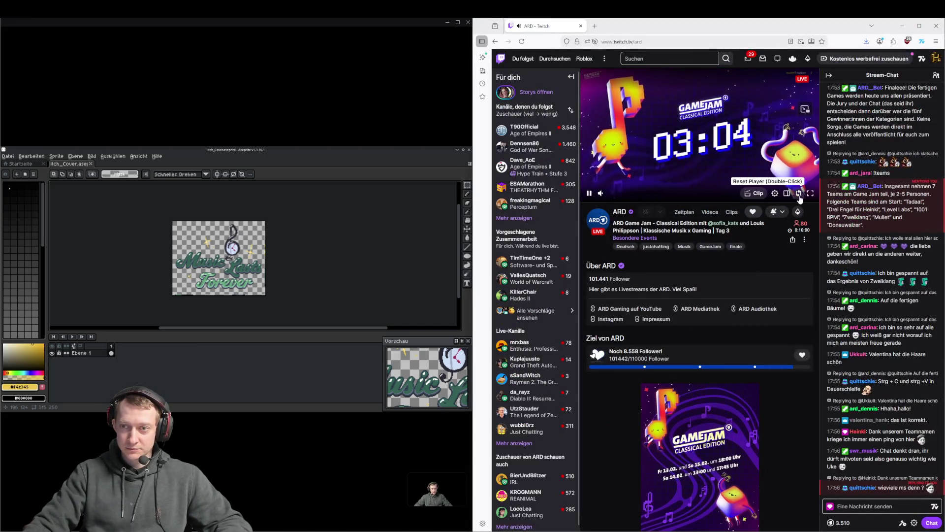
{"action": "left_click", "coordinate": [788, 196]}
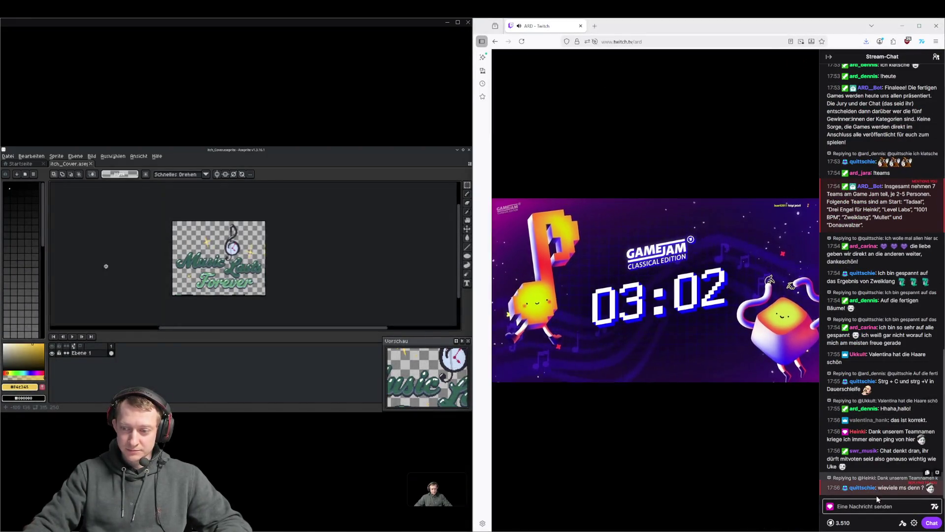
{"action": "left_click", "coordinate": [908, 502]}
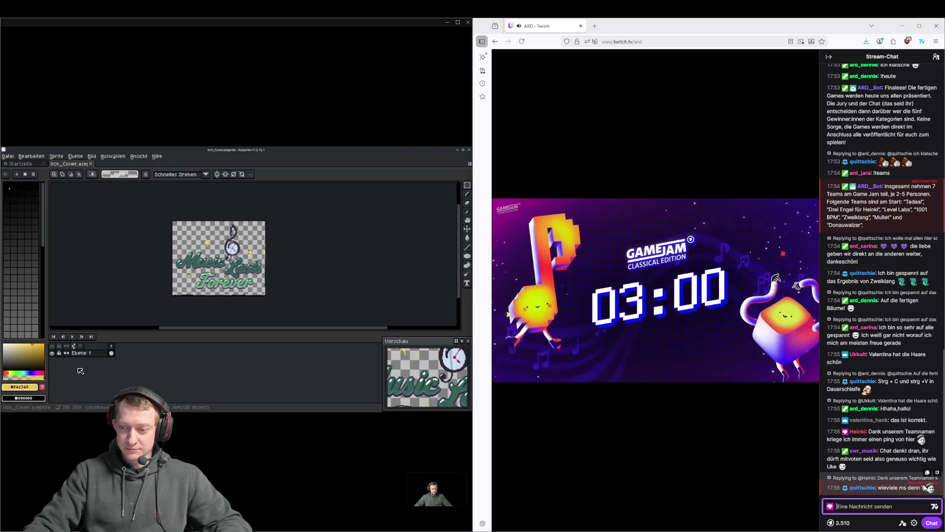
{"action": "left_click", "coordinate": [938, 472]}
{"action": "type", "text": "kA Ich se"}
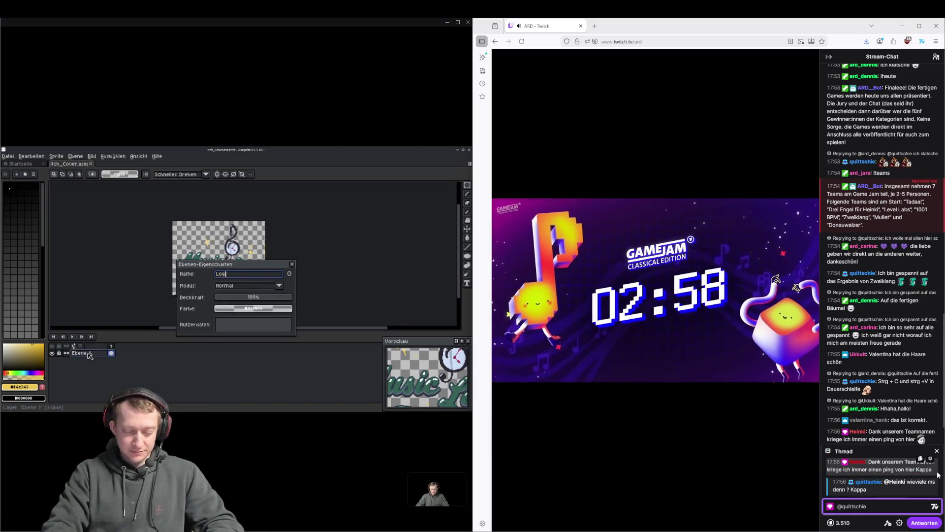
{"action": "type", "text": "he immer nur "}
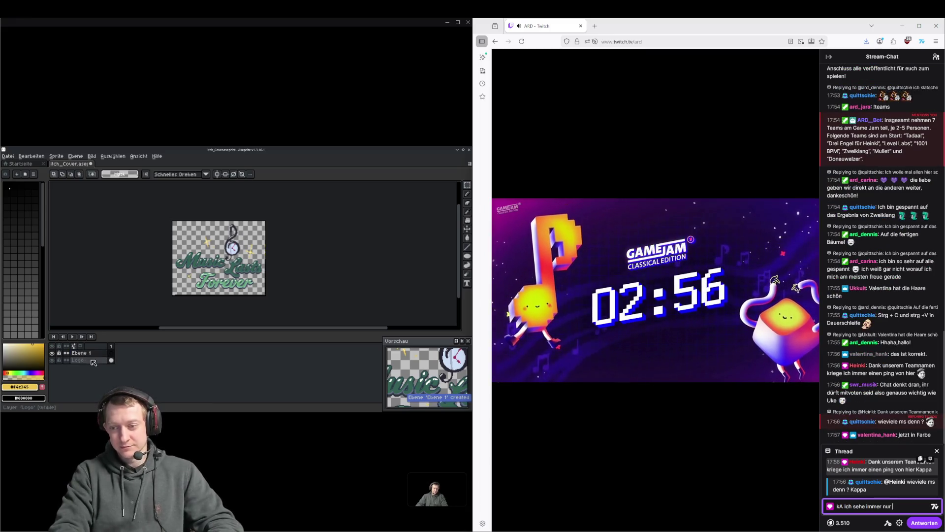
{"action": "type", "text": "ein Ping im Tab LU"}
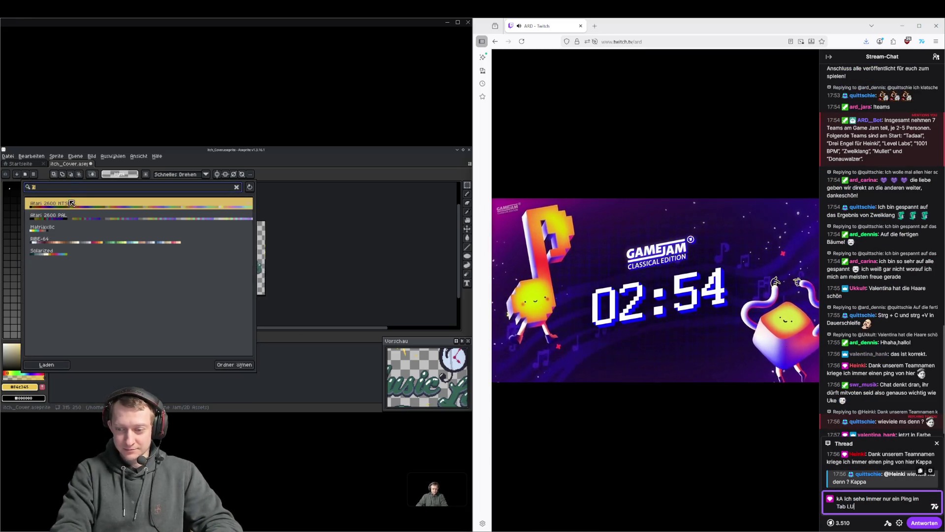
{"action": "key", "text": "Return"}
Load the RIBE-64 palette, pick the Paint Bucket, and confirm the BG layer name
{"action": "left_click", "coordinate": [53, 240]}
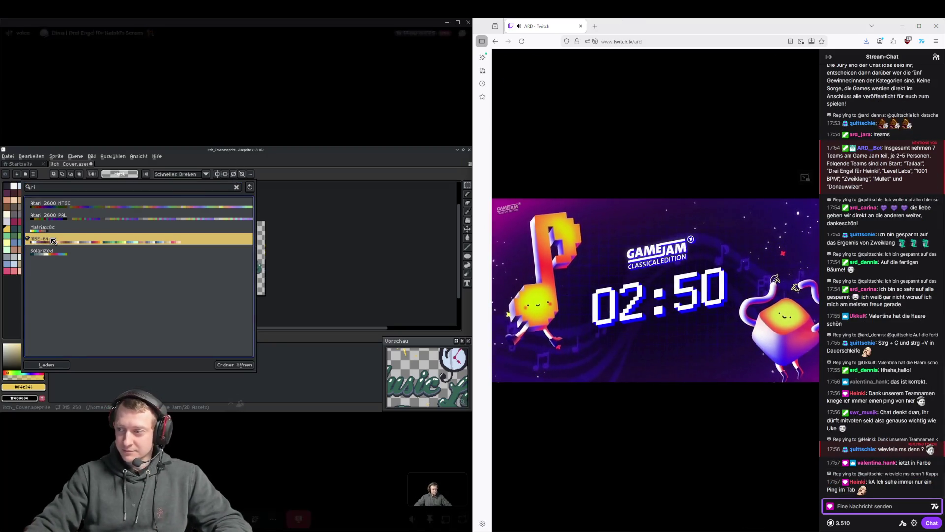
{"action": "left_click", "coordinate": [288, 246]}
{"action": "scroll", "coordinate": [283, 259], "scroll_direction": "up", "scroll_amount": 2}
{"action": "scroll", "coordinate": [278, 270], "scroll_direction": "down", "scroll_amount": 1}
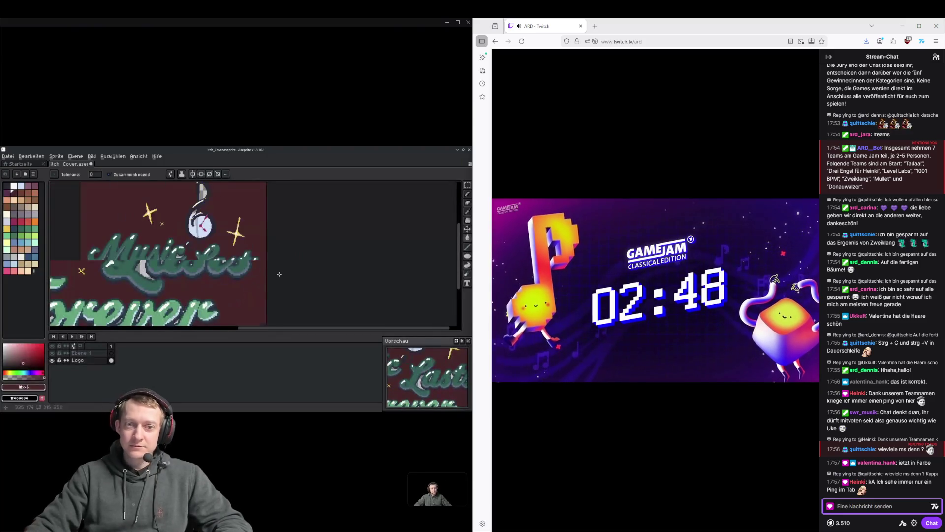
{"action": "left_click", "coordinate": [483, 41]}
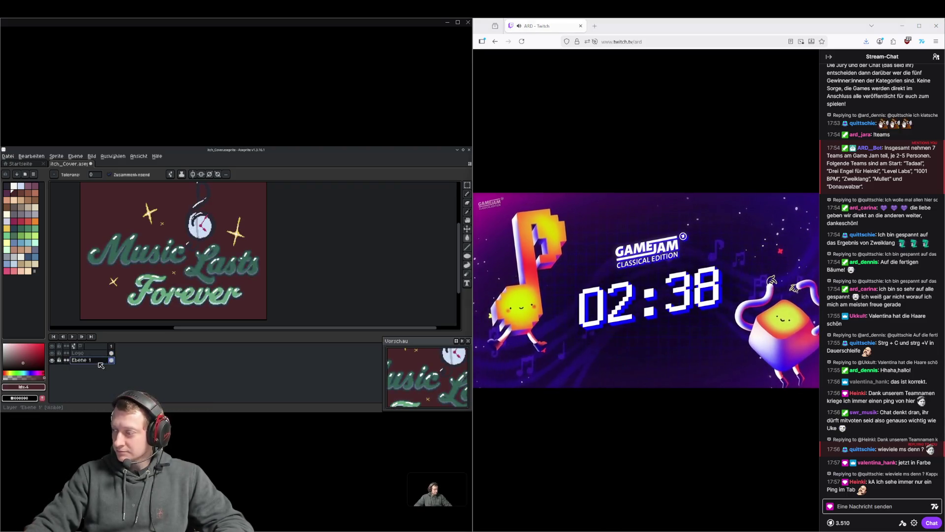
{"action": "type", "text": "BG"}
{"action": "key", "text": "Return"}
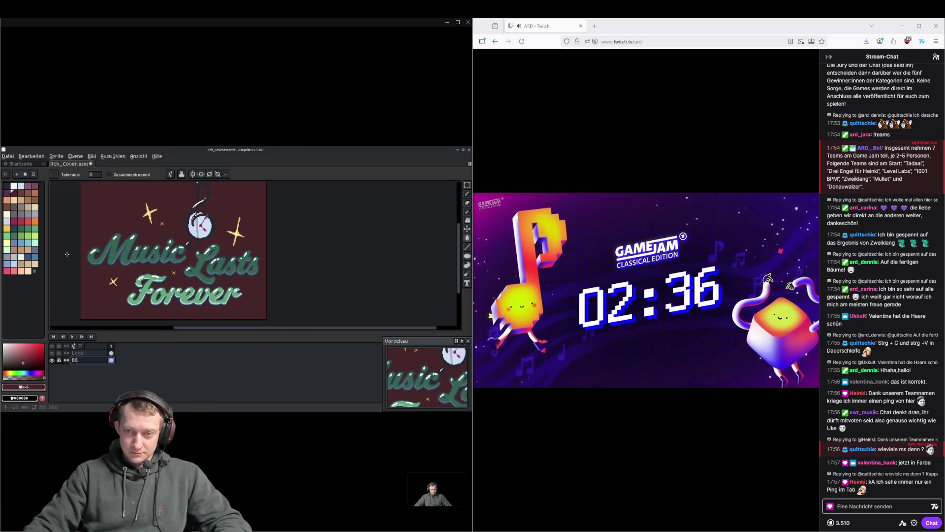
Try background fills in dark blue-grey, light blue, dark, red, then light green
{"action": "left_click", "coordinate": [14, 228]}
{"action": "left_click", "coordinate": [99, 210]}
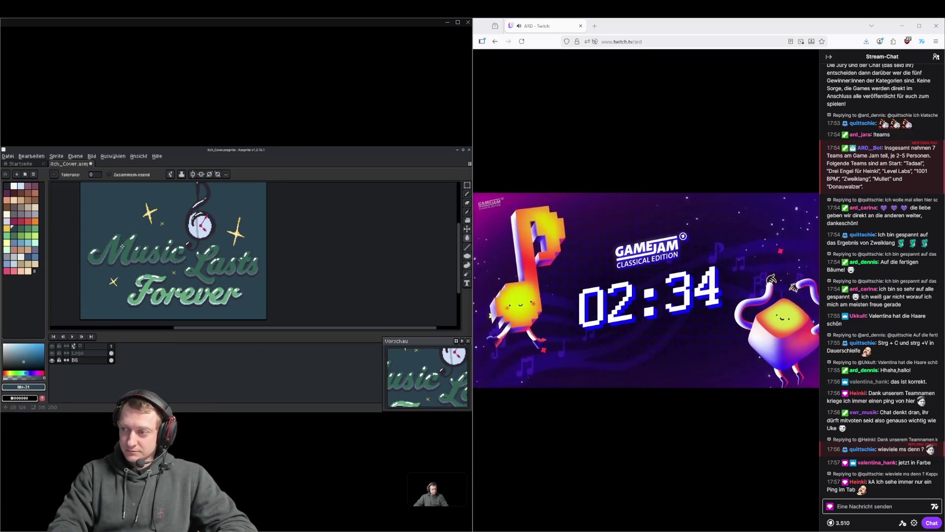
{"action": "scroll", "coordinate": [115, 245], "scroll_direction": "down", "scroll_amount": 2}
{"action": "left_click", "coordinate": [21, 243]}
{"action": "left_click", "coordinate": [108, 230]}
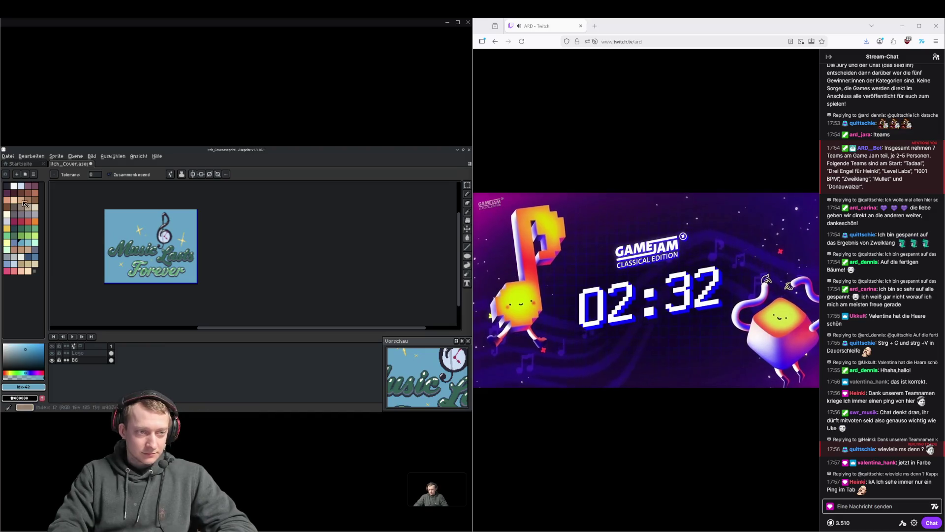
{"action": "left_click", "coordinate": [8, 187]}
{"action": "left_click", "coordinate": [113, 257]}
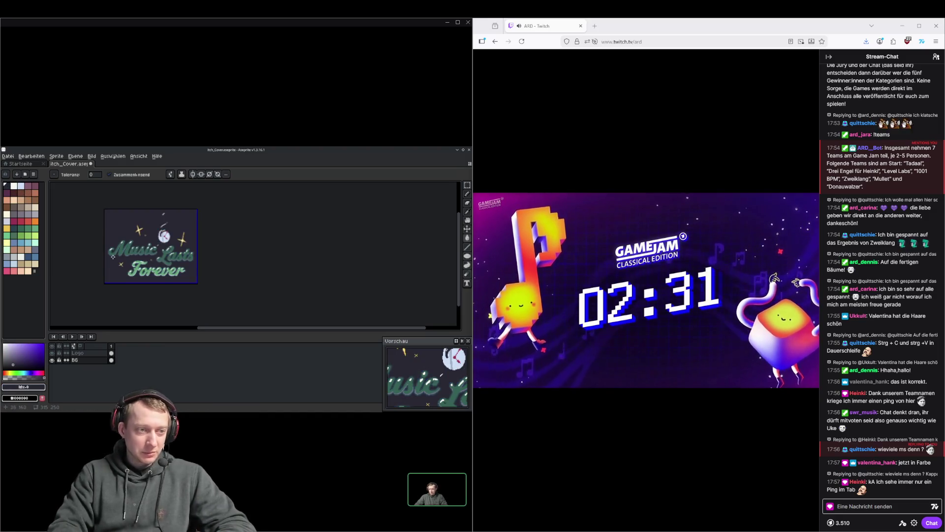
{"action": "left_click", "coordinate": [28, 221]}
{"action": "left_click", "coordinate": [108, 249]}
{"action": "left_click", "coordinate": [35, 235]}
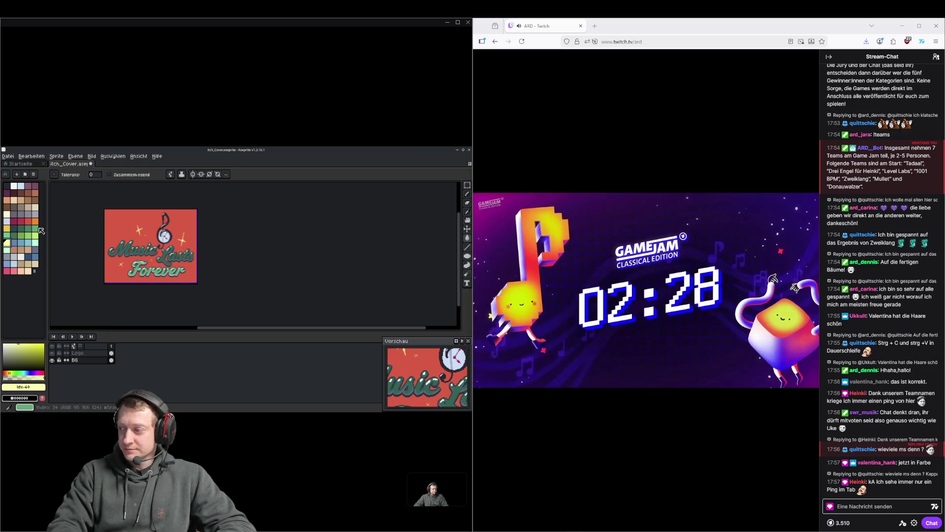
{"action": "left_click", "coordinate": [132, 226]}
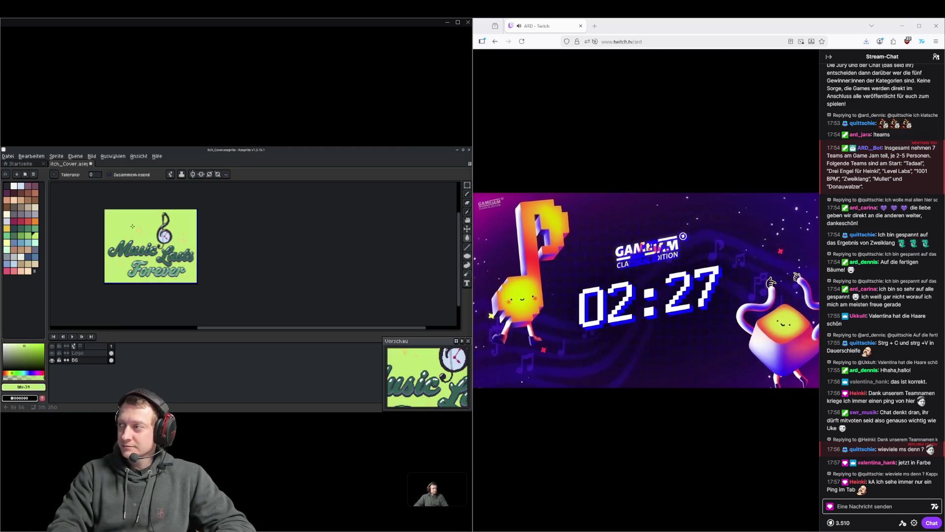
Refill the background blue, test a lighter blue, and settle on the darker blue
{"action": "left_click", "coordinate": [35, 257]}
{"action": "left_click", "coordinate": [140, 265]}
{"action": "scroll", "coordinate": [139, 266], "scroll_direction": "up", "scroll_amount": 2}
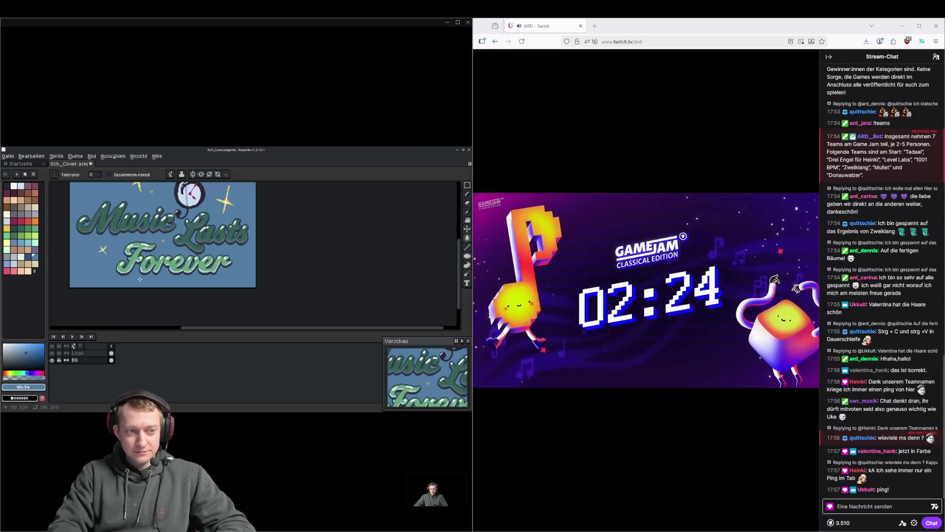
{"action": "left_click", "coordinate": [7, 264]}
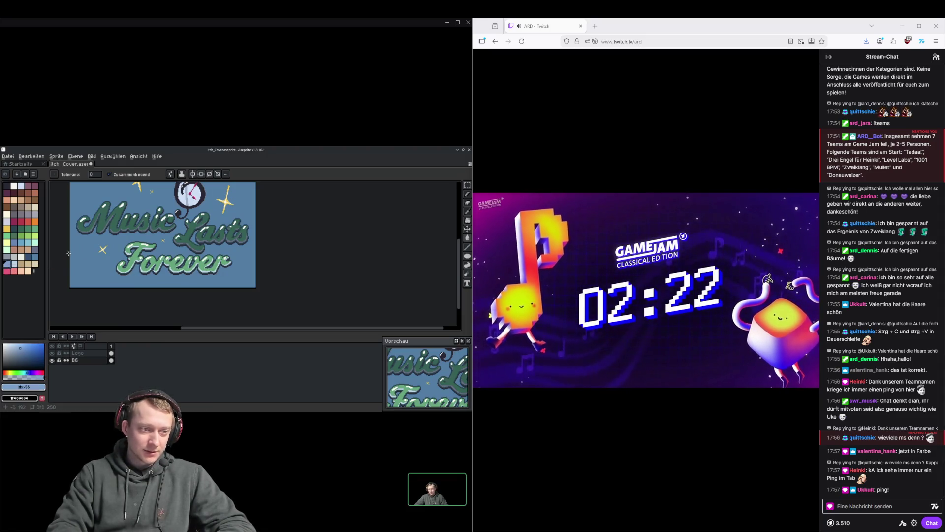
{"action": "left_click", "coordinate": [147, 276]}
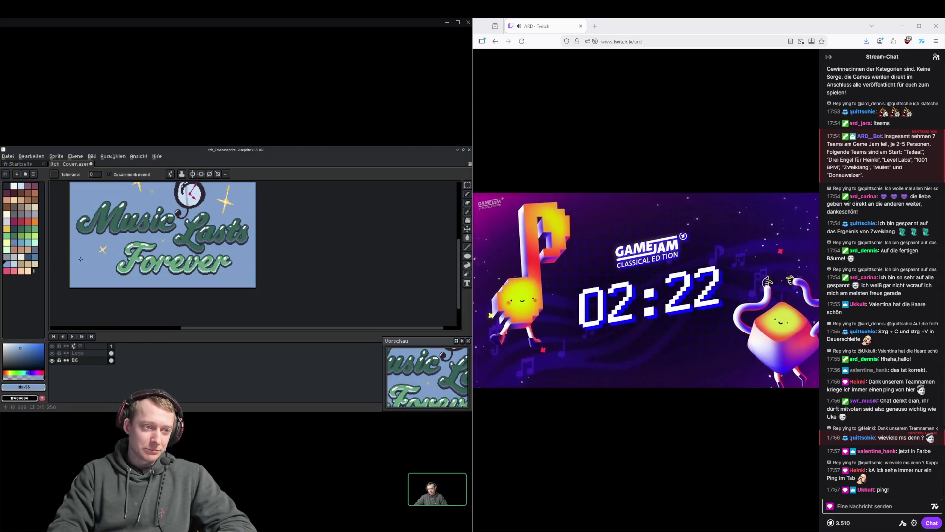
{"action": "left_click", "coordinate": [35, 256]}
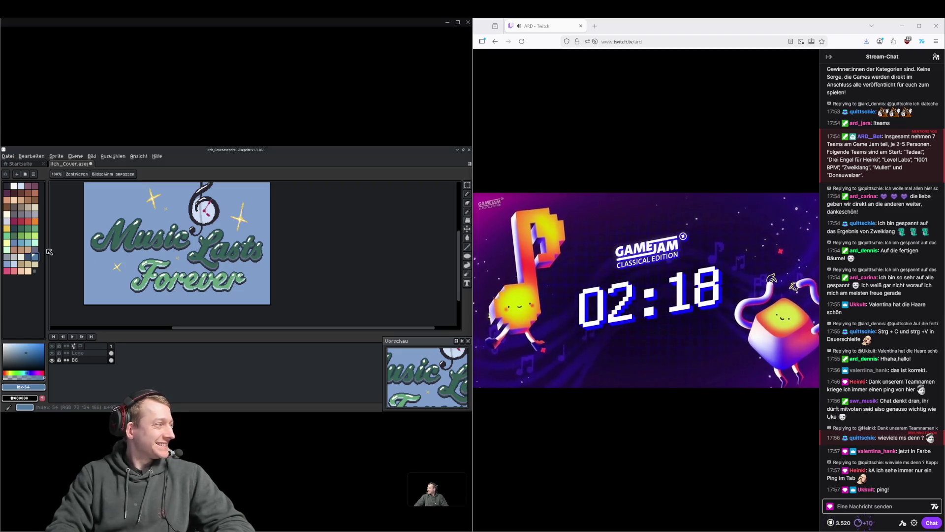
{"action": "key", "text": "g"}
{"action": "left_click", "coordinate": [246, 252]}
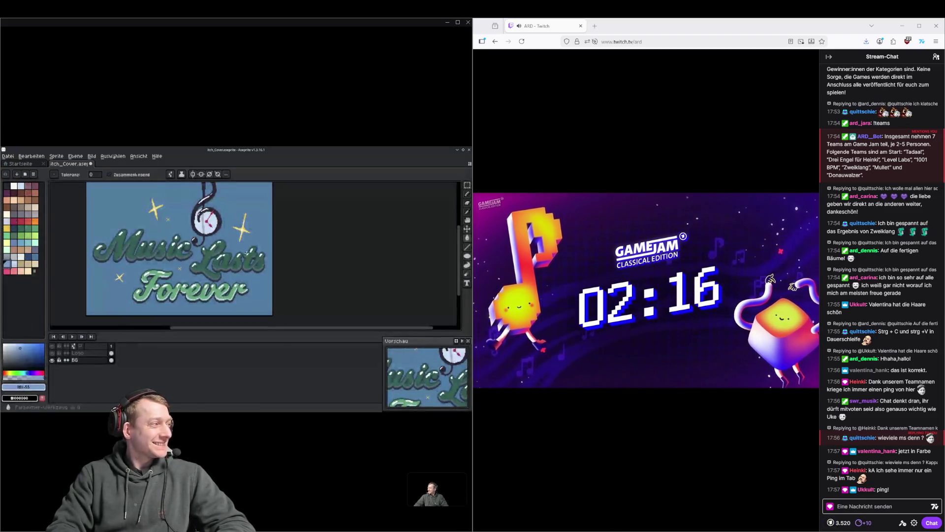
{"action": "left_click", "coordinate": [459, 238]}
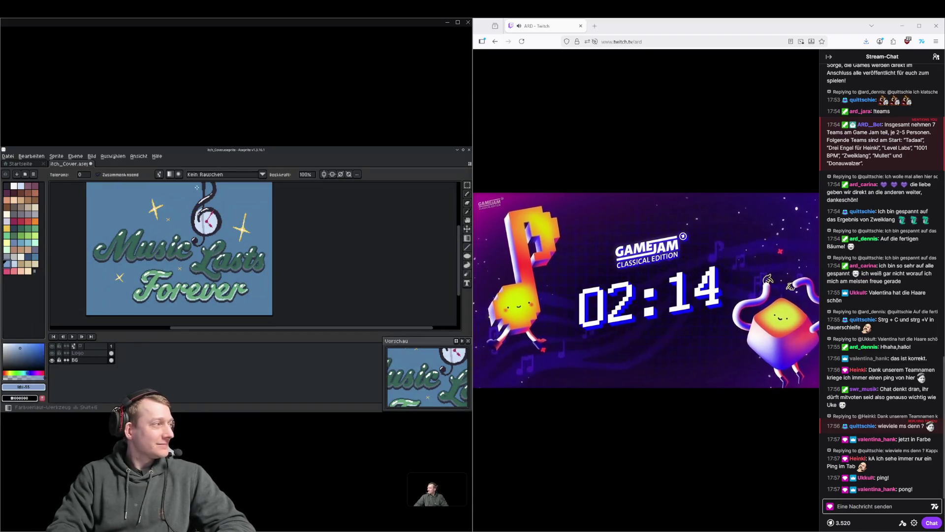
Draw a Bayer Matrix 8x8 dithered gradient from dark to light across the background
{"action": "left_click", "coordinate": [253, 175]}
{"action": "left_click", "coordinate": [217, 245]}
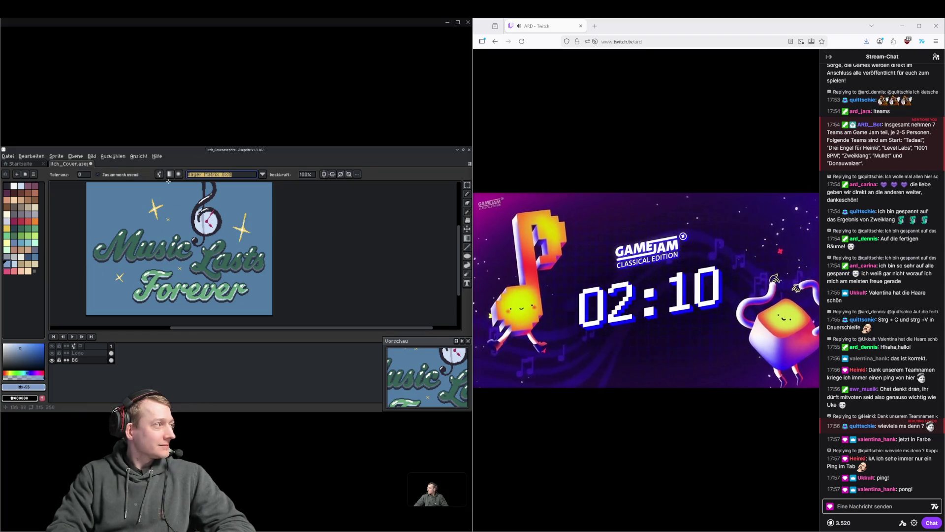
{"action": "scroll", "coordinate": [191, 285], "scroll_direction": "down", "scroll_amount": 2}
{"action": "scroll", "coordinate": [192, 285], "scroll_direction": "up", "scroll_amount": 2}
{"action": "left_click_drag", "start_coordinate": [197, 282], "coordinate": [196, 188]}
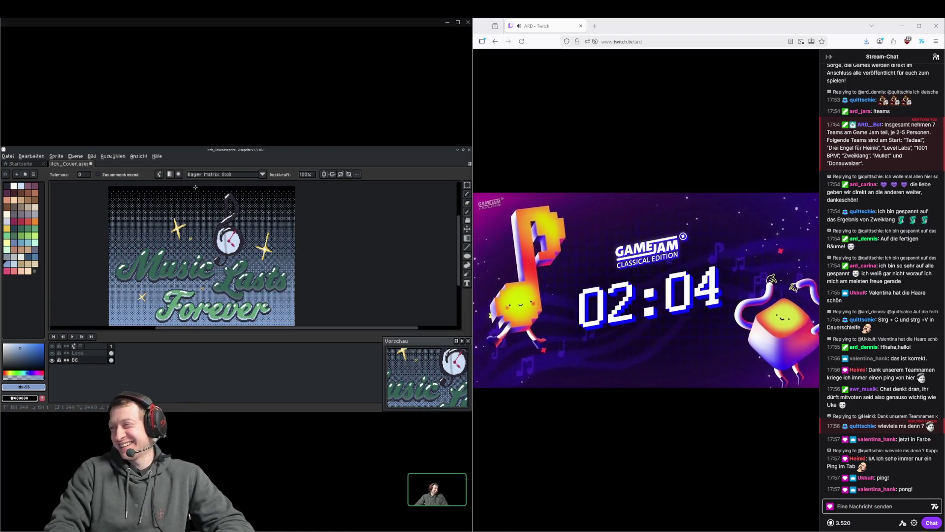
Fill the dark top band with a lighter blue and save itch_Cover.aseprite
{"action": "key", "text": "g"}
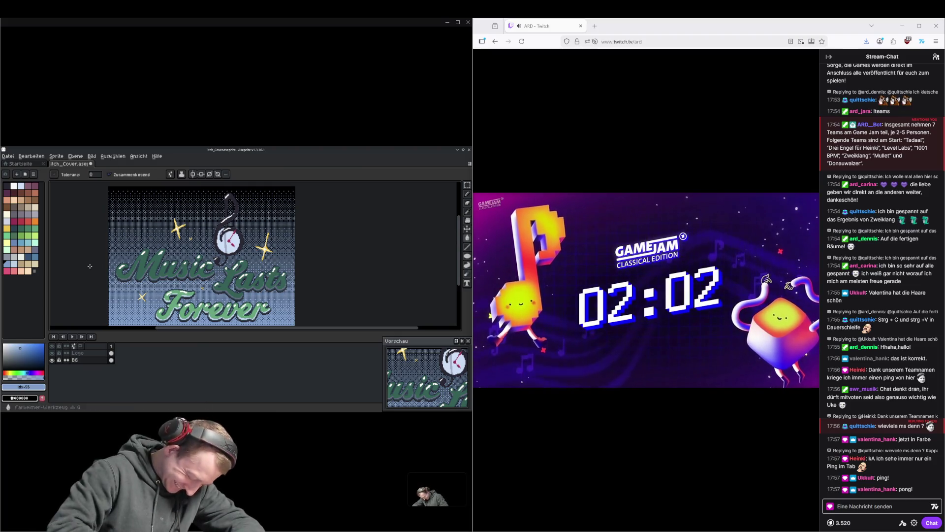
{"action": "left_click", "coordinate": [28, 256]}
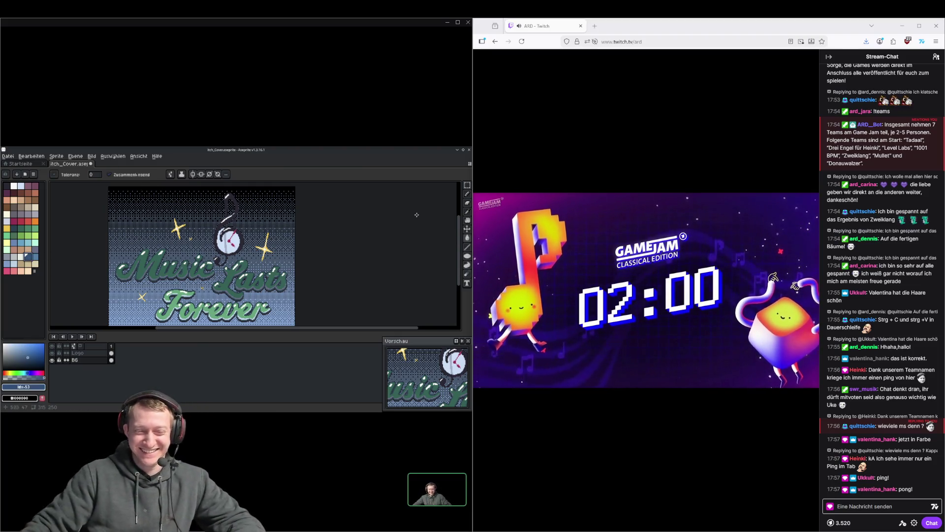
{"action": "left_click", "coordinate": [113, 217]}
{"action": "key", "text": "v"}
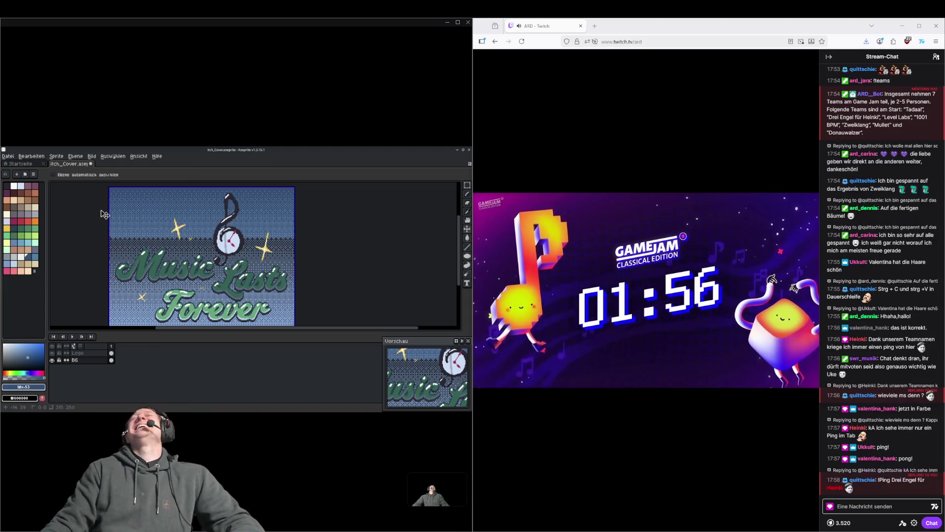
{"action": "scroll", "coordinate": [105, 214], "scroll_direction": "down", "scroll_amount": 1}
{"action": "scroll", "coordinate": [340, 236], "scroll_direction": "up", "scroll_amount": 1}
{"action": "key", "text": "w"}
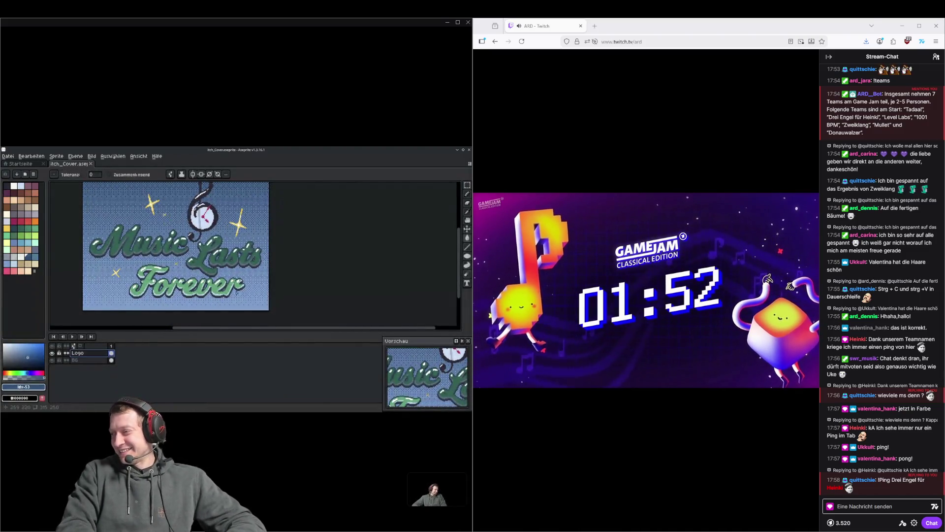
{"action": "key", "text": "ctrl+s"}
{"action": "scroll", "coordinate": [218, 263], "scroll_direction": "down", "scroll_amount": 1}
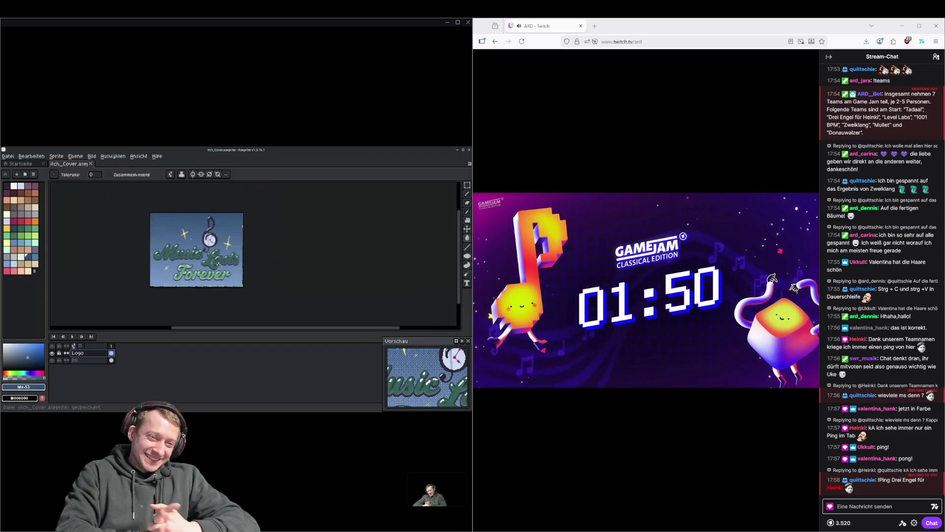
{"action": "scroll", "coordinate": [312, 253], "scroll_direction": "up", "scroll_amount": 1}
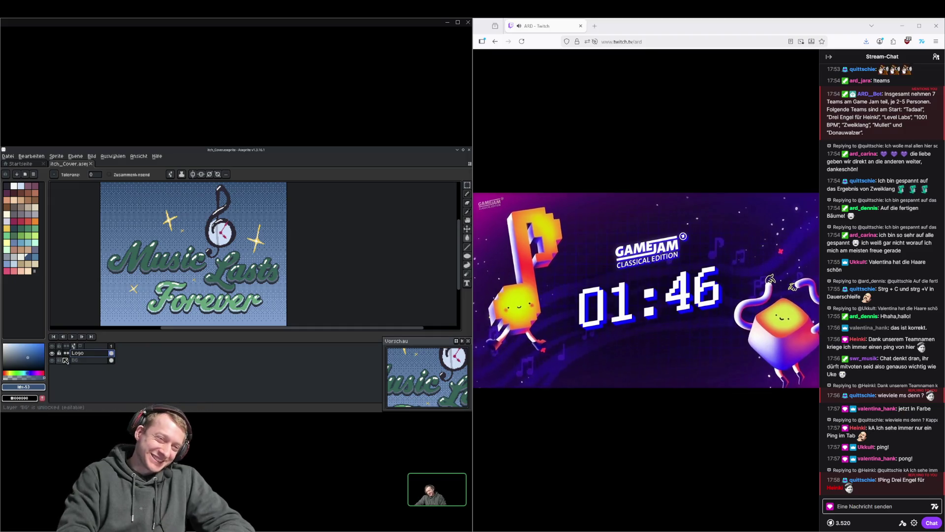
{"action": "left_click", "coordinate": [86, 361]}
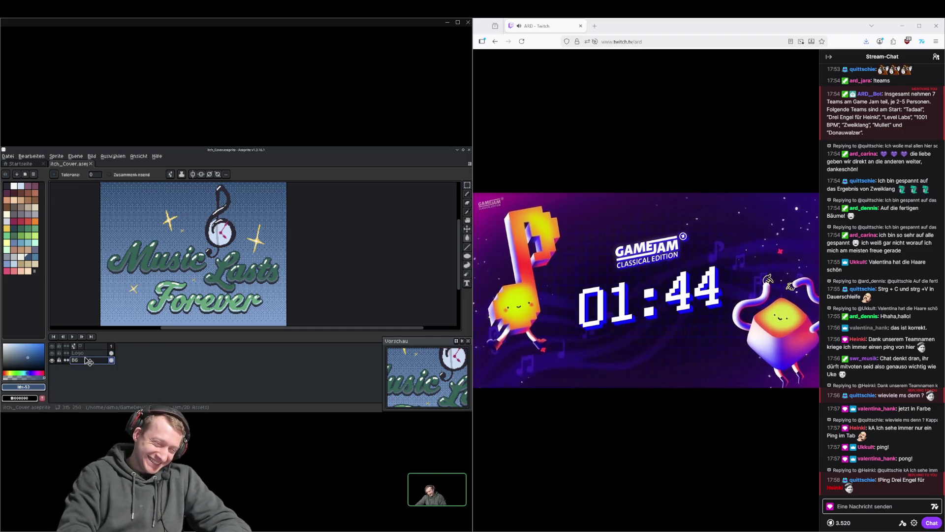
Add a new layer above BG with Shift+N and name it 'Logo Copy'
{"action": "key", "text": "shift+n"}
{"action": "double_click", "coordinate": [86, 360]}
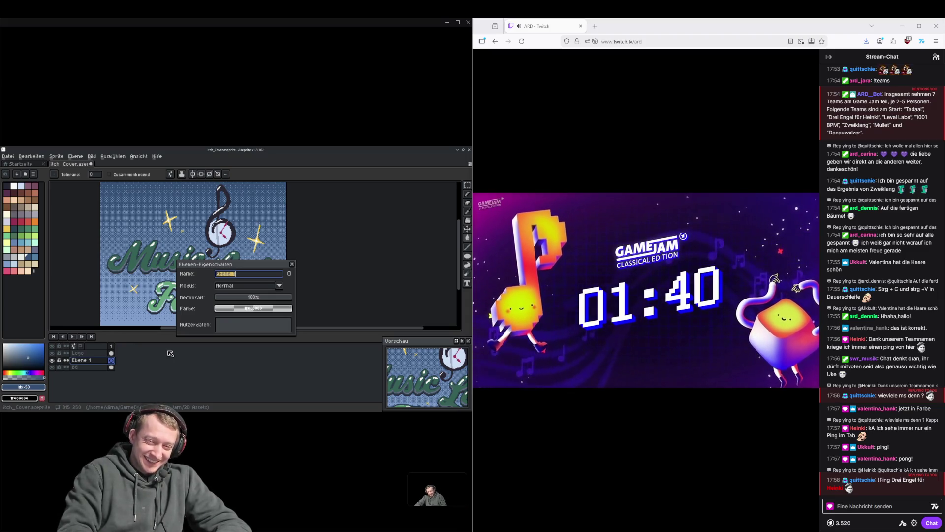
{"action": "key", "text": "Return"}
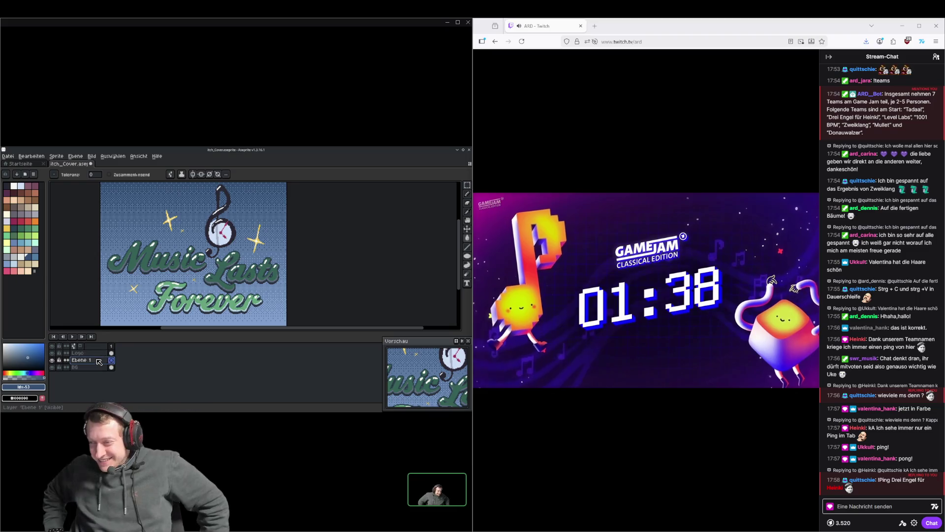
{"action": "double_click", "coordinate": [98, 361]}
{"action": "type", "text": "Logo Copy"}
{"action": "key", "text": "Return"}
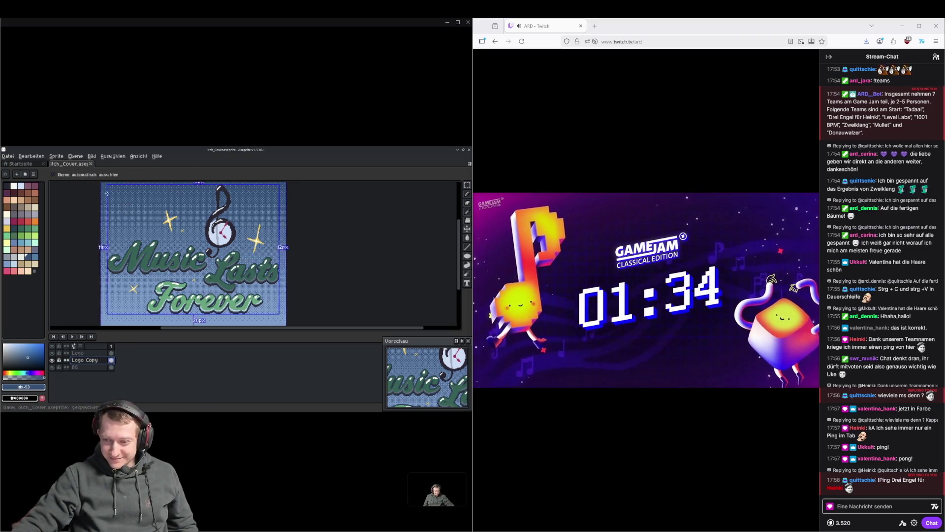
{"action": "left_click", "coordinate": [893, 512]}
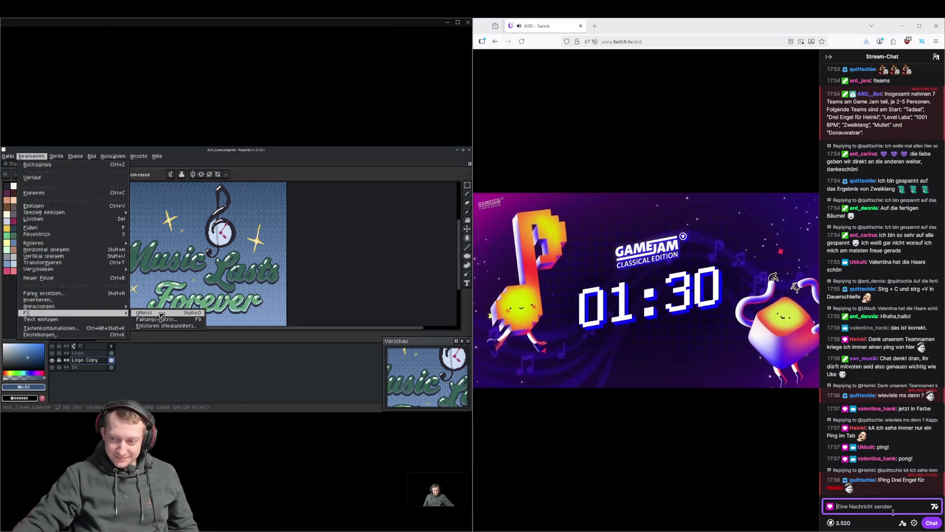
Close the chat reply thread and apply the outline to the Logo Copy layer
{"action": "left_click", "coordinate": [936, 471]}
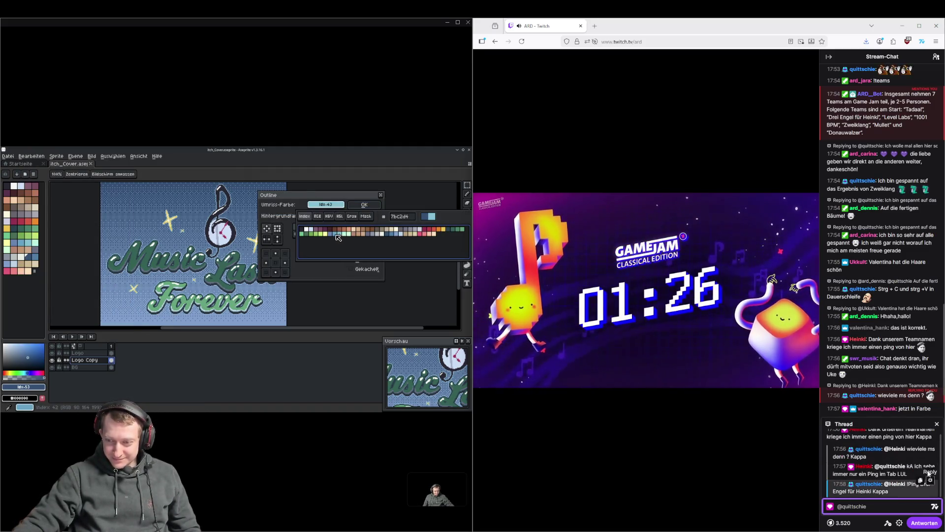
{"action": "key", "text": "Escape"}
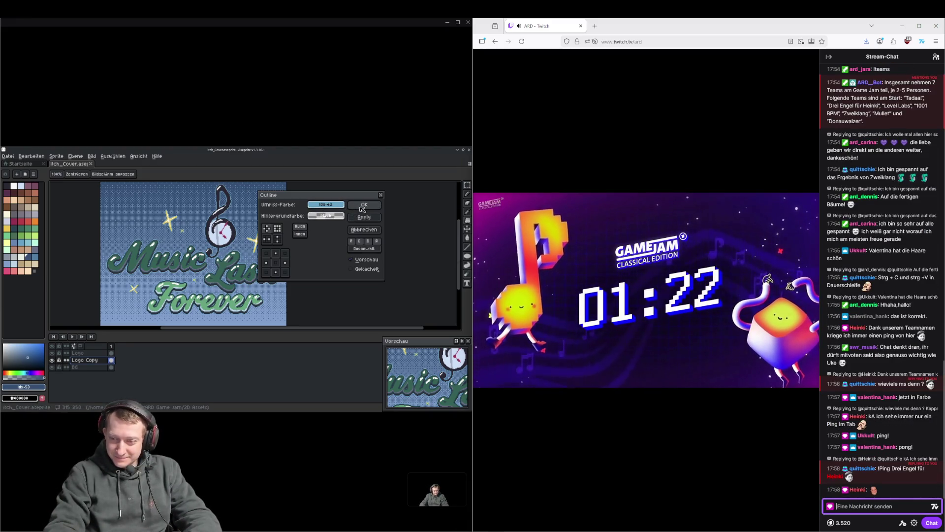
{"action": "left_click", "coordinate": [363, 209]}
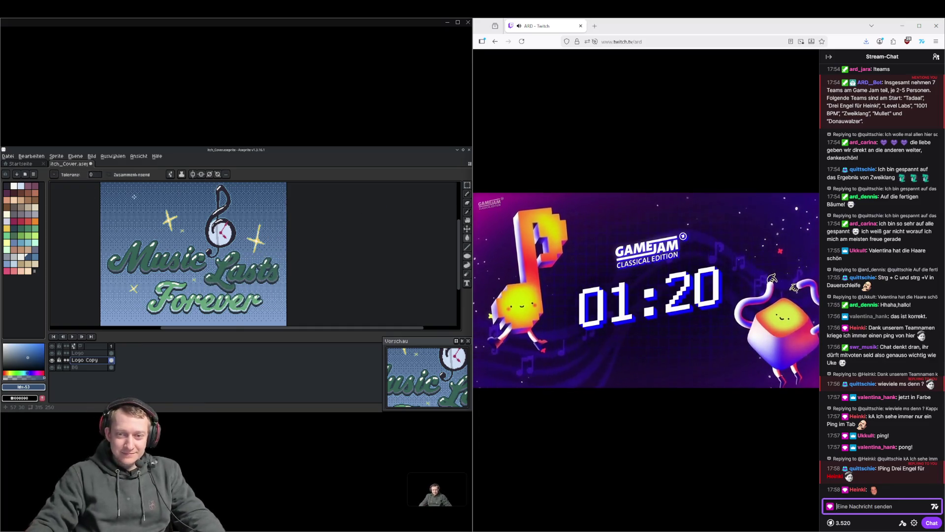
{"action": "scroll", "coordinate": [135, 257], "scroll_direction": "up", "scroll_amount": 3}
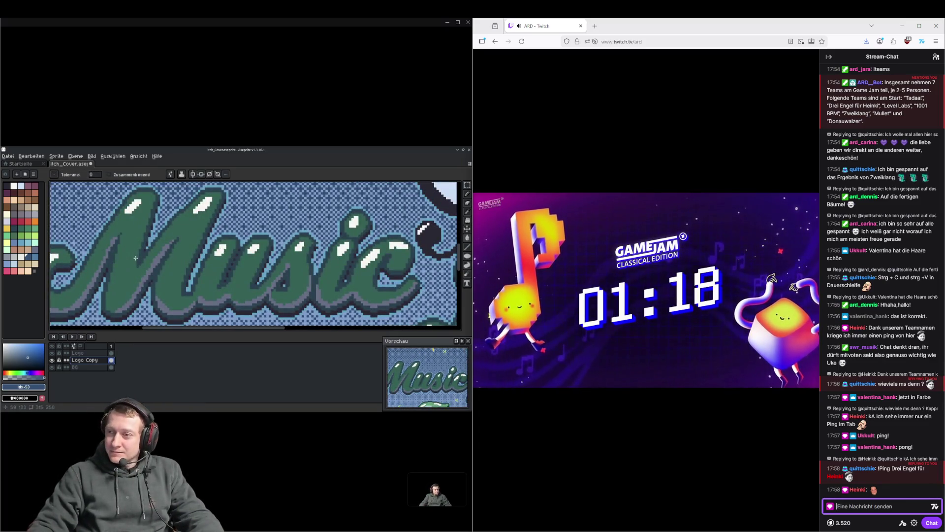
{"action": "scroll", "coordinate": [135, 258], "scroll_direction": "down", "scroll_amount": 3}
Outline the logo lettering in blue with Edit > FX > Outline, then fit the sprite in view
{"action": "left_click", "coordinate": [57, 156]}
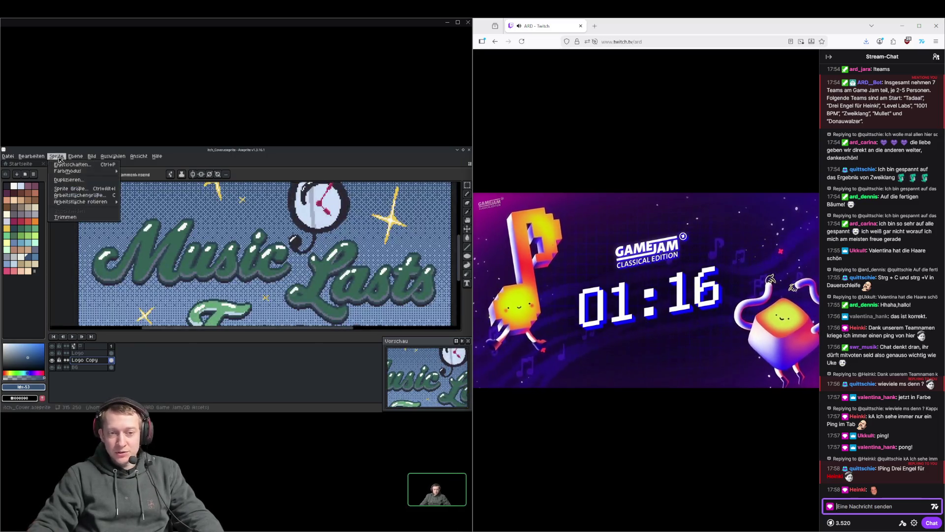
{"action": "mouse_move", "coordinate": [32, 156]}
{"action": "mouse_move", "coordinate": [98, 313]}
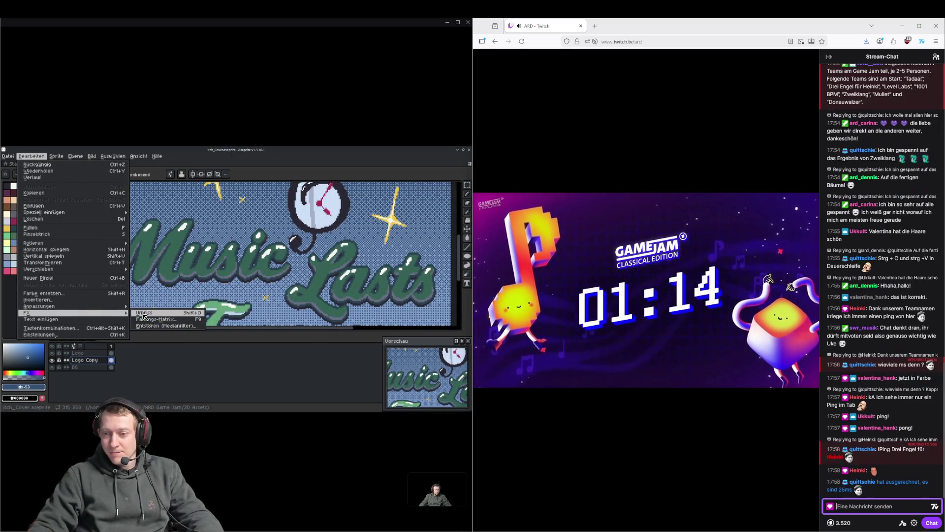
{"action": "left_click", "coordinate": [143, 314]}
{"action": "left_click", "coordinate": [326, 215]}
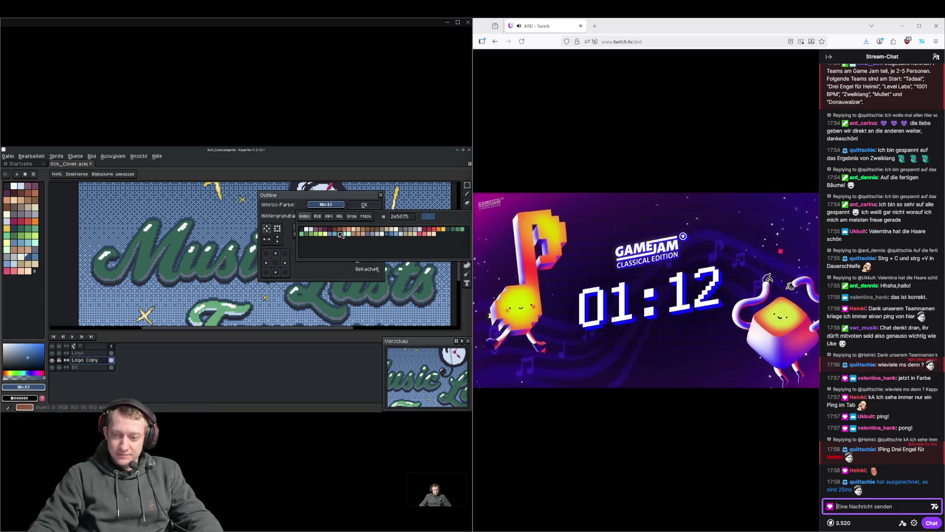
{"action": "left_click", "coordinate": [339, 234]}
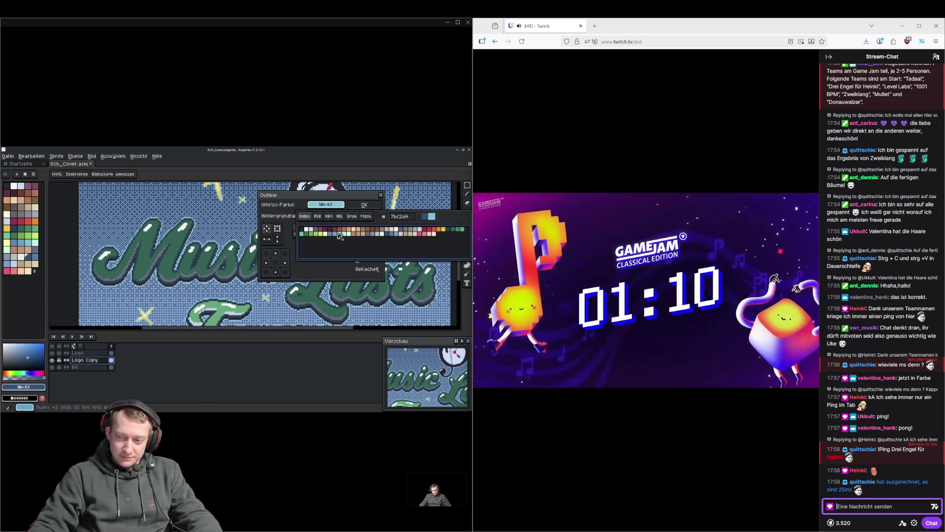
{"action": "left_click", "coordinate": [337, 235]}
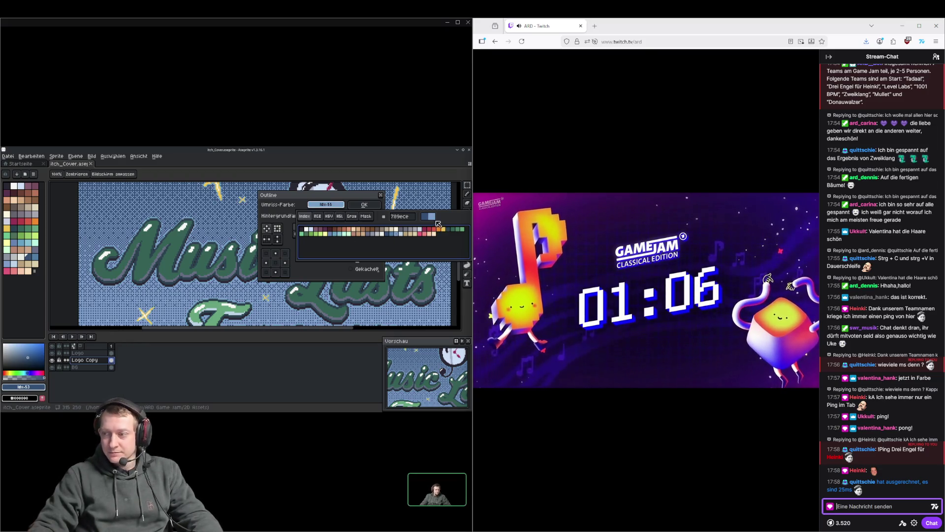
{"action": "left_click", "coordinate": [360, 205]}
{"action": "left_click", "coordinate": [362, 203]}
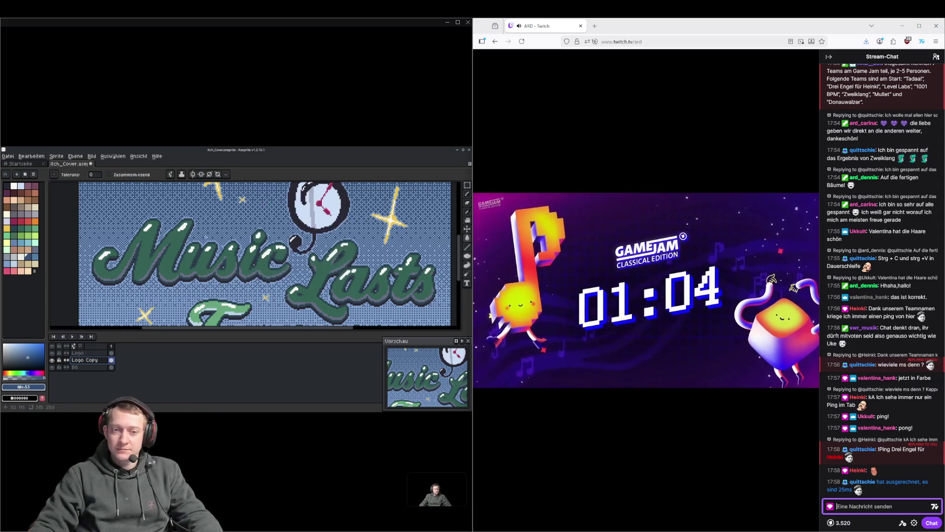
{"action": "key", "text": "ctrl+shift+f"}
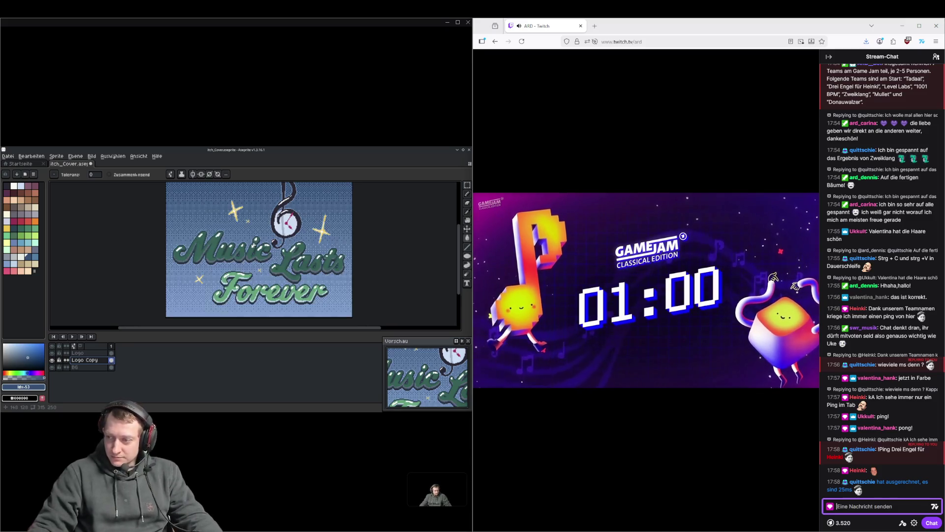
Reapply the outline to the logo using the light blue 789ece swatch
{"action": "key", "text": "shift+o"}
{"action": "left_click", "coordinate": [326, 216]}
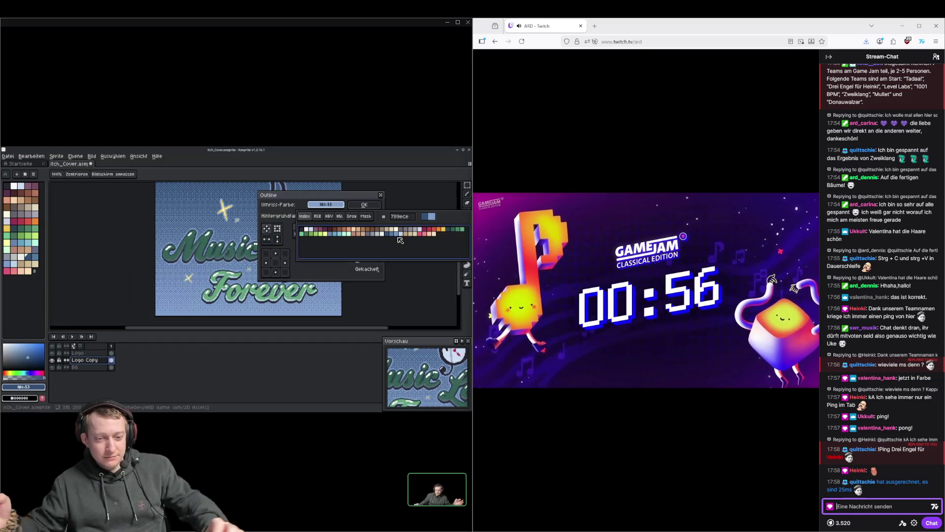
{"action": "left_click", "coordinate": [401, 234]}
{"action": "left_click", "coordinate": [401, 235]}
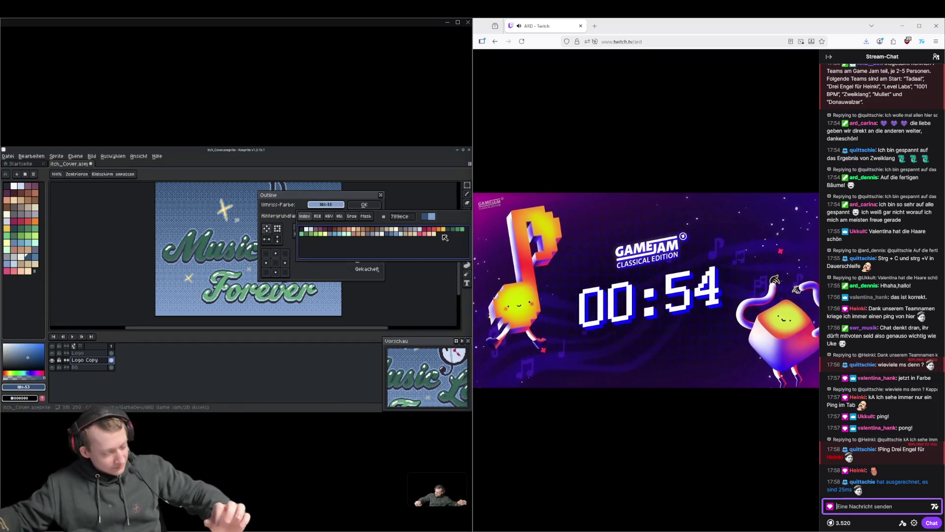
{"action": "left_click", "coordinate": [364, 204]}
{"action": "left_click", "coordinate": [365, 204]}
{"action": "scroll", "coordinate": [288, 256], "scroll_direction": "down", "scroll_amount": 2}
{"action": "scroll", "coordinate": [291, 255], "scroll_direction": "up", "scroll_amount": 2}
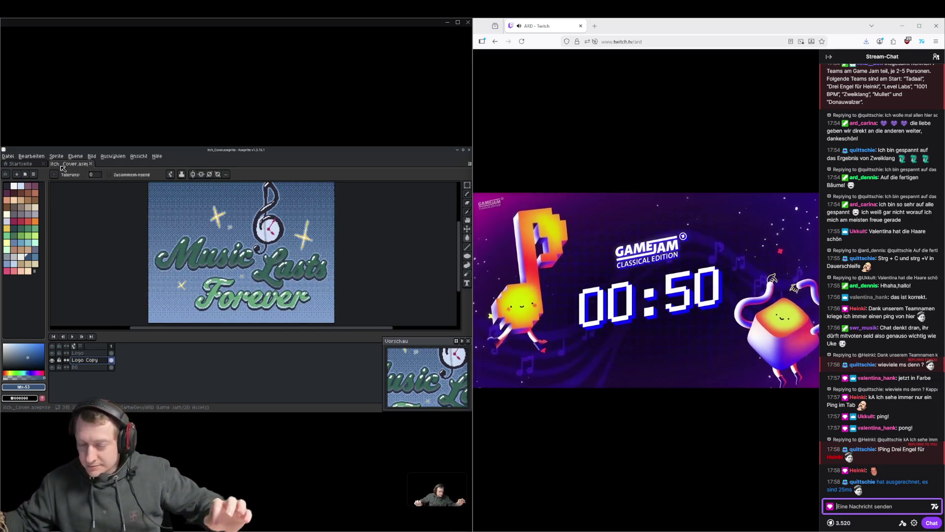
Add another light-blue 789ece outline to the logo and save the cover
{"action": "left_click", "coordinate": [31, 156]}
{"action": "mouse_move", "coordinate": [74, 315]}
{"action": "left_click", "coordinate": [158, 315]}
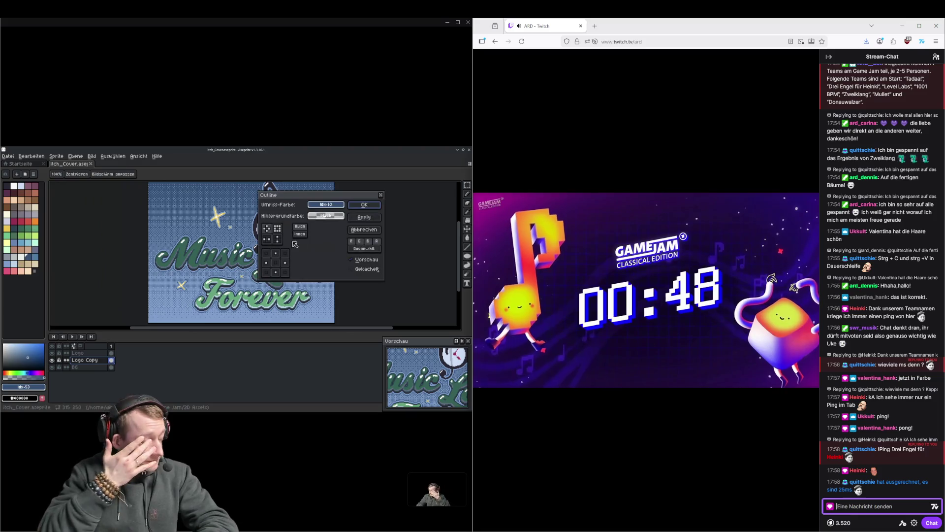
{"action": "left_click", "coordinate": [329, 206]}
{"action": "left_click", "coordinate": [397, 233]}
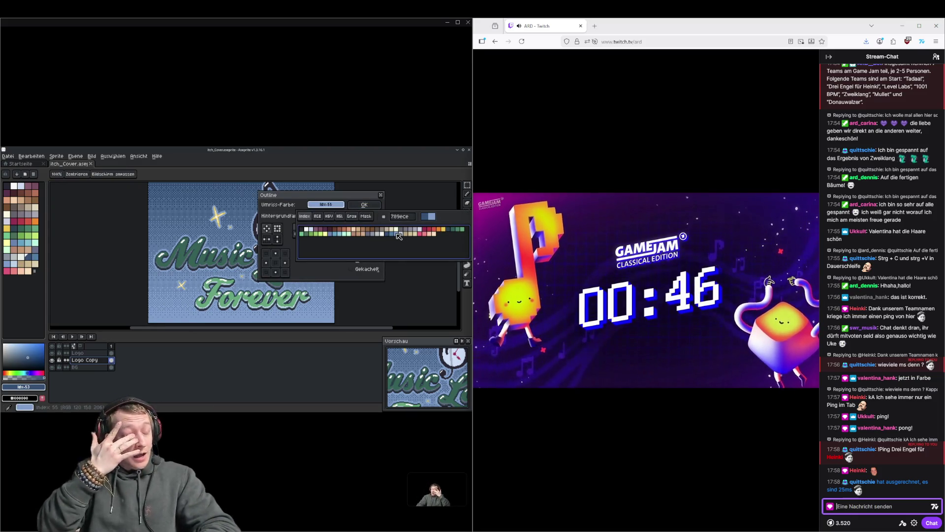
{"action": "left_click", "coordinate": [378, 204]}
{"action": "key", "text": "ctrl+s"}
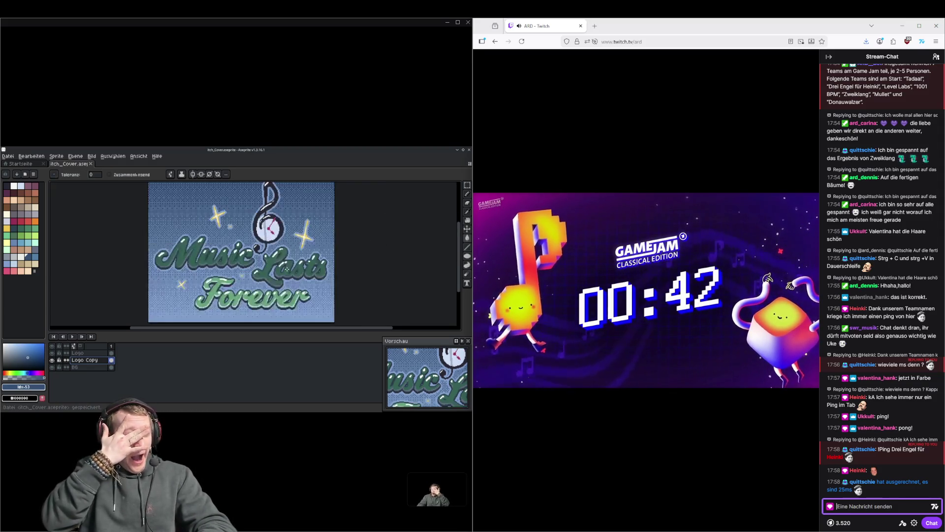
Run one more outline pass with a palette colour, then clear the selection
{"action": "scroll", "coordinate": [285, 267], "scroll_direction": "down", "scroll_amount": 2}
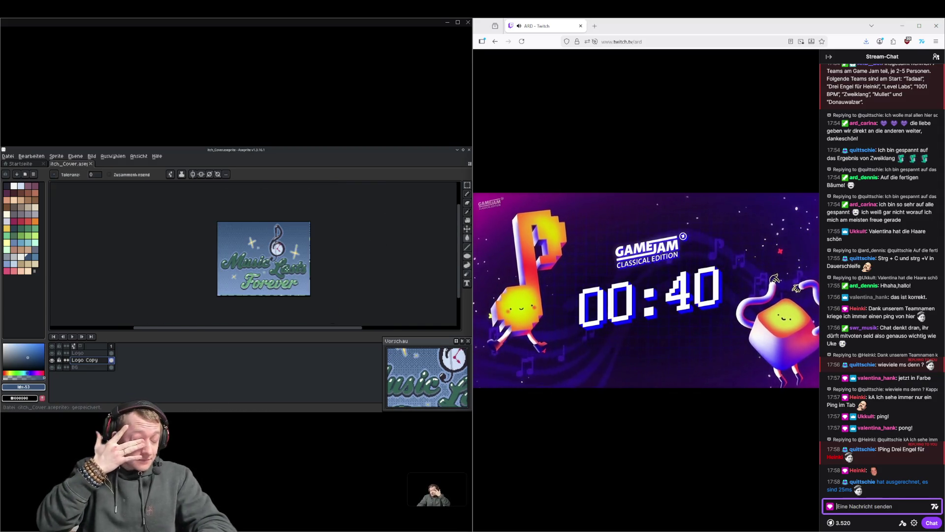
{"action": "scroll", "coordinate": [305, 269], "scroll_direction": "up", "scroll_amount": 2}
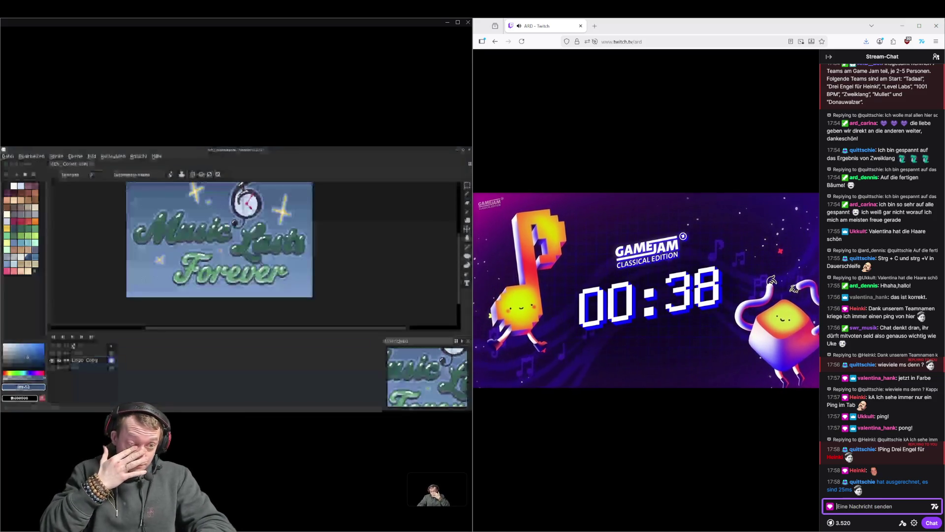
{"action": "left_click", "coordinate": [57, 156]}
{"action": "mouse_move", "coordinate": [32, 157]}
{"action": "mouse_move", "coordinate": [82, 313]}
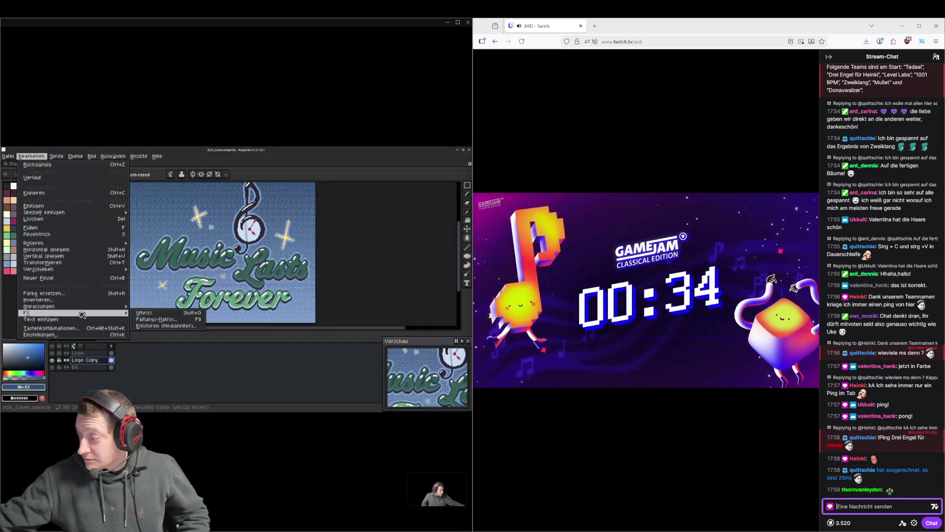
{"action": "left_click", "coordinate": [144, 312]}
{"action": "left_click", "coordinate": [339, 206]}
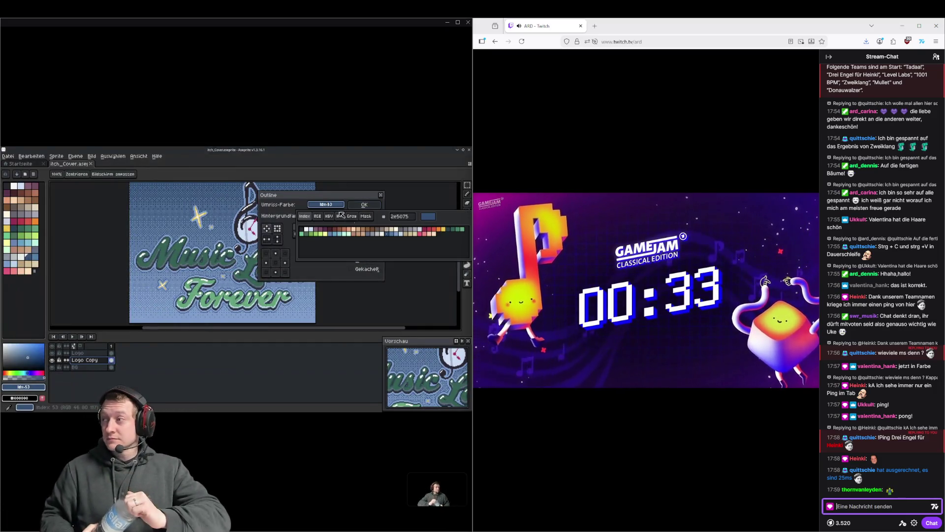
{"action": "left_click", "coordinate": [401, 237]}
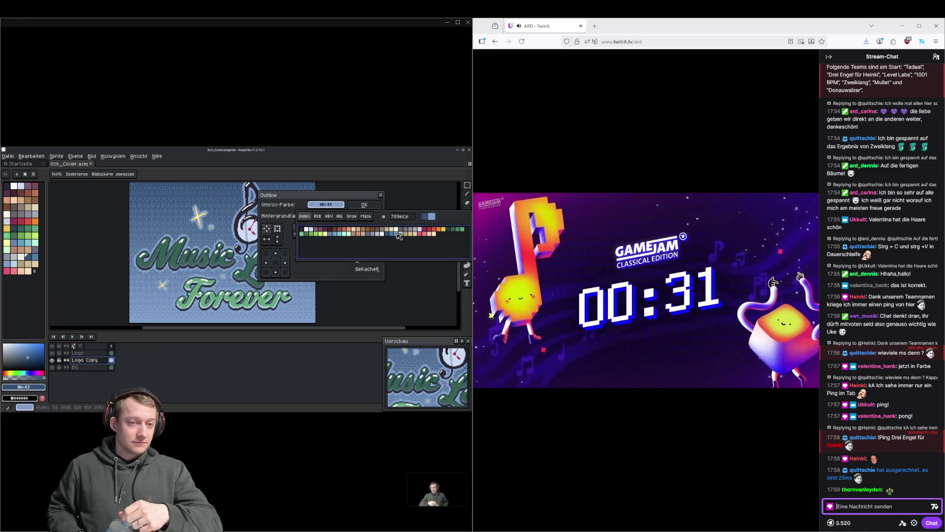
{"action": "left_click", "coordinate": [364, 205]}
{"action": "key", "text": "ctrl+d"}
Save the itch_Cover file again and open the File menu
{"action": "scroll", "coordinate": [364, 216], "scroll_direction": "down", "scroll_amount": 1}
{"action": "scroll", "coordinate": [345, 246], "scroll_direction": "up", "scroll_amount": 1}
{"action": "key", "text": "ctrl+s"}
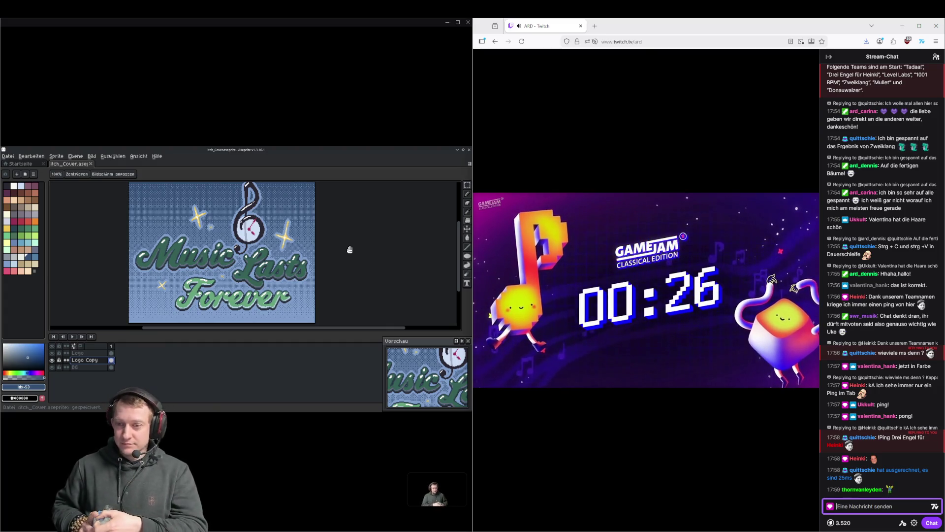
{"action": "scroll", "coordinate": [197, 231], "scroll_direction": "down", "scroll_amount": 1}
{"action": "left_click", "coordinate": [8, 156]}
Export the cover as itch_Cover.png resized to 200% and confirm
{"action": "mouse_move", "coordinate": [40, 215]}
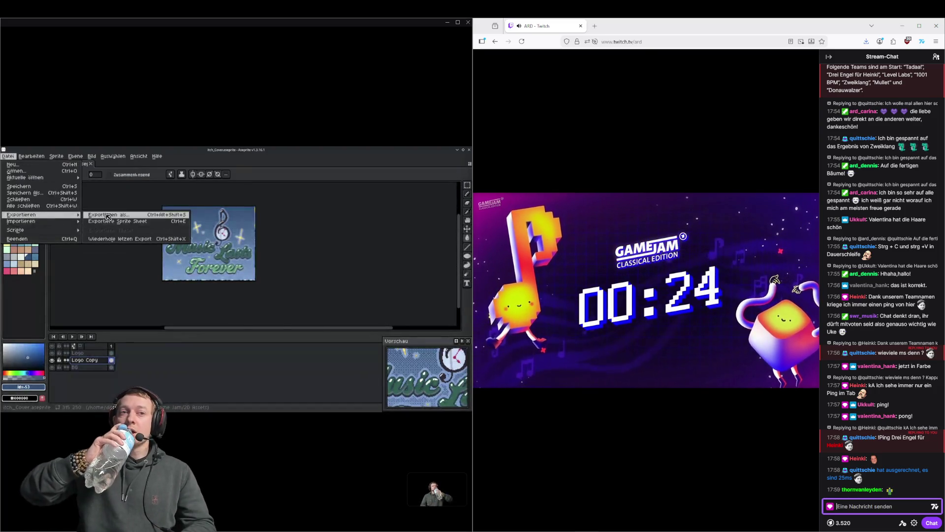
{"action": "left_click", "coordinate": [107, 215]}
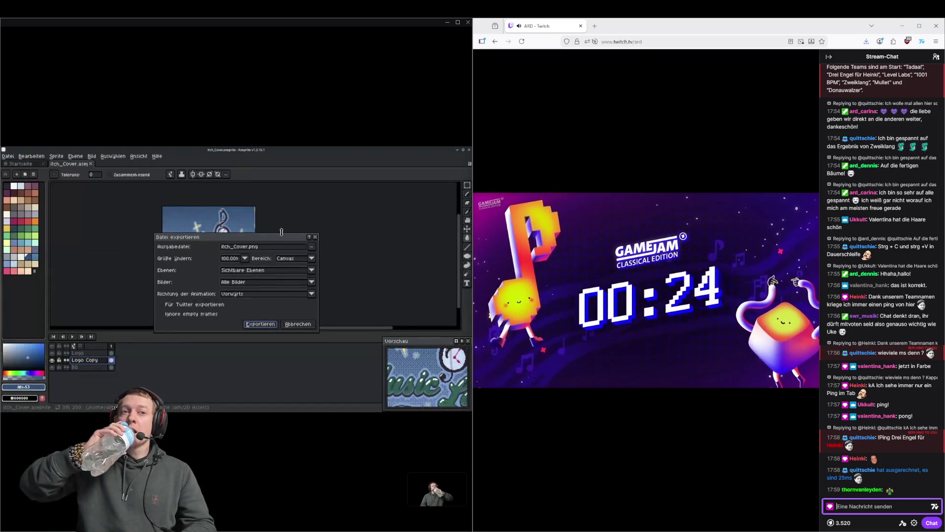
{"action": "left_click", "coordinate": [246, 259]}
{"action": "left_click", "coordinate": [236, 283]}
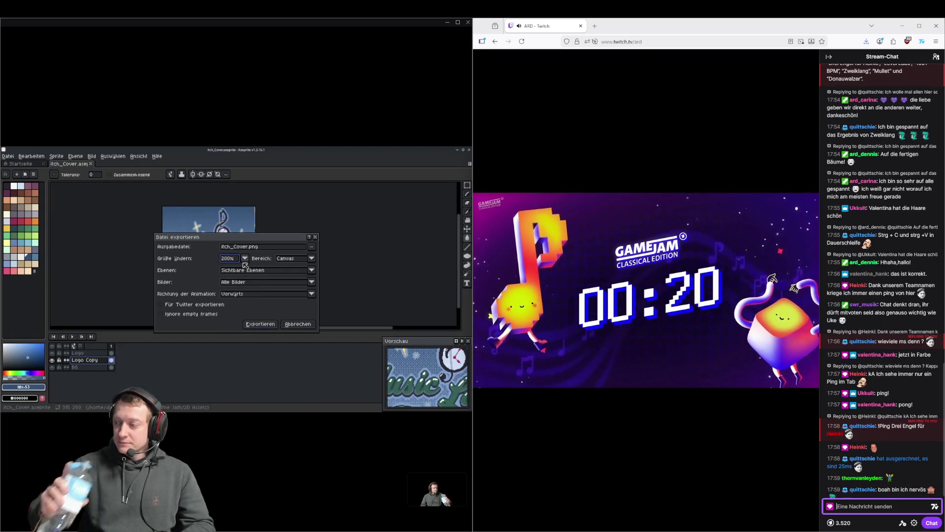
{"action": "left_click", "coordinate": [243, 263]}
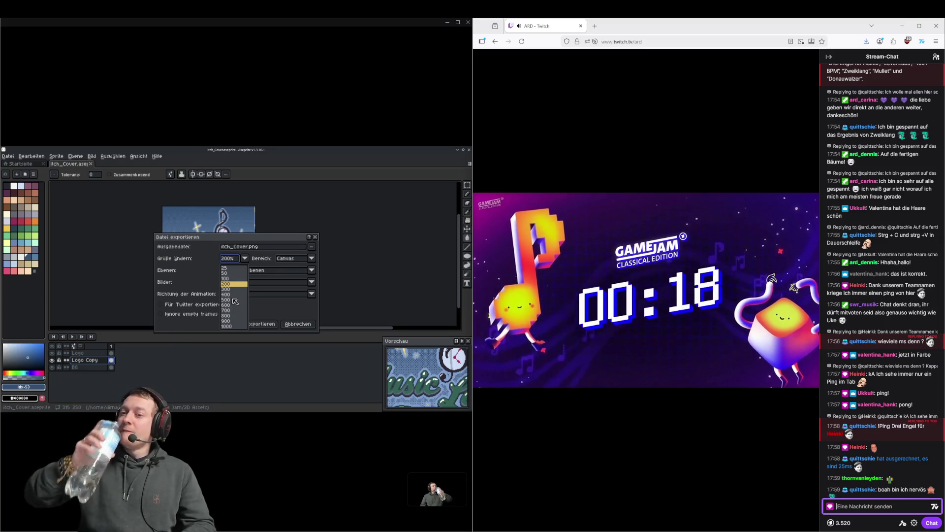
{"action": "key", "text": "Escape"}
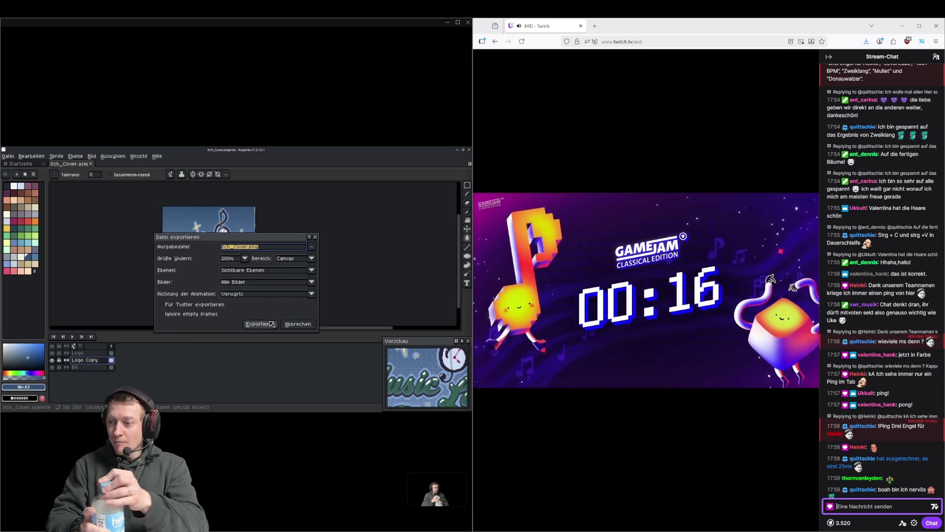
{"action": "left_click", "coordinate": [272, 324]}
{"action": "left_click", "coordinate": [252, 313]}
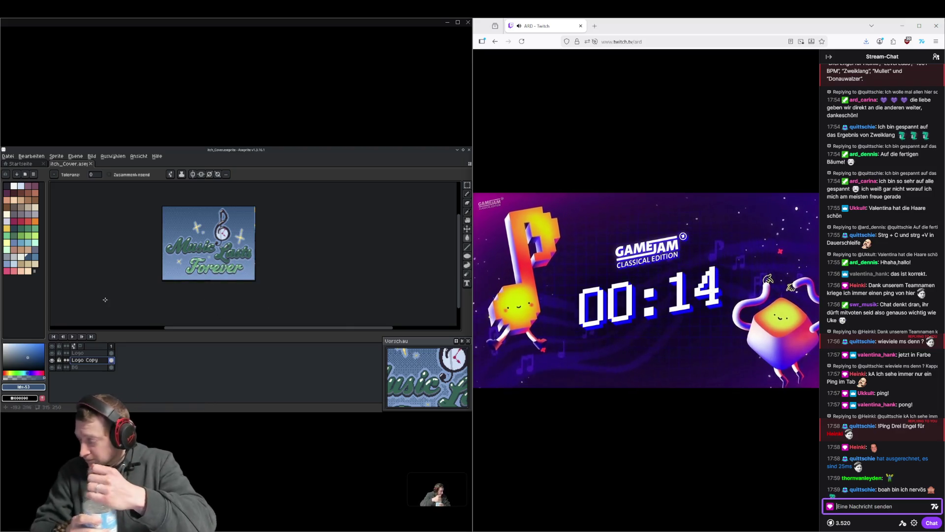
{"action": "key", "text": "alt+Tab"}
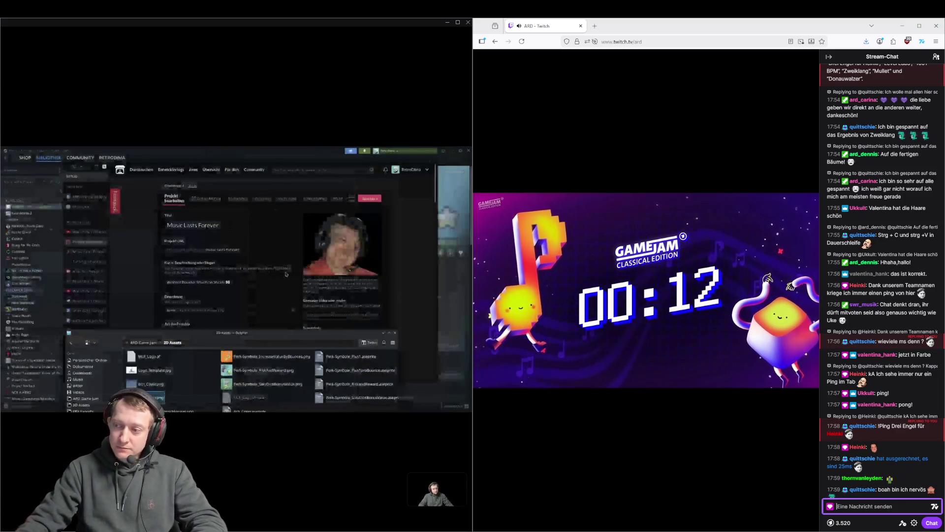
Remove the old itch.io cover image and upload the new PNG from the Bilder folder
{"action": "mouse_move", "coordinate": [477, 243]}
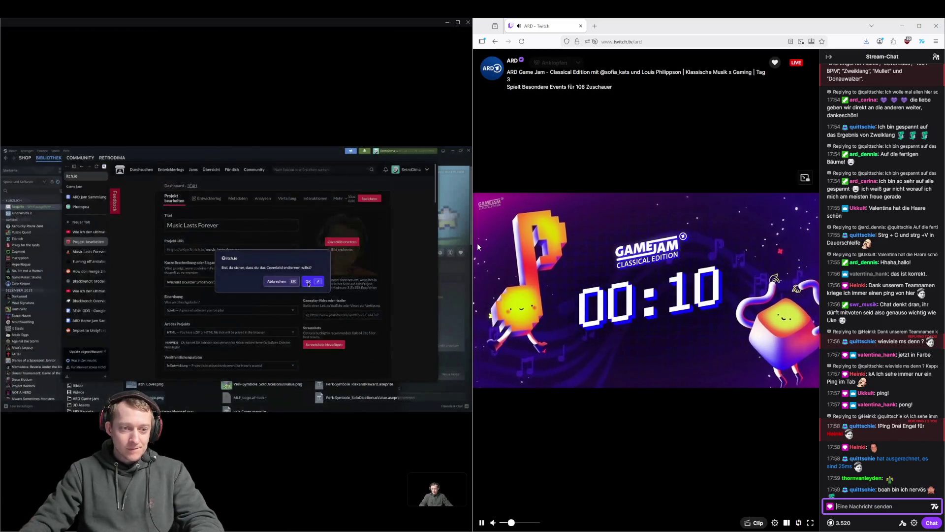
{"action": "left_click", "coordinate": [308, 281]}
{"action": "left_click", "coordinate": [341, 241]}
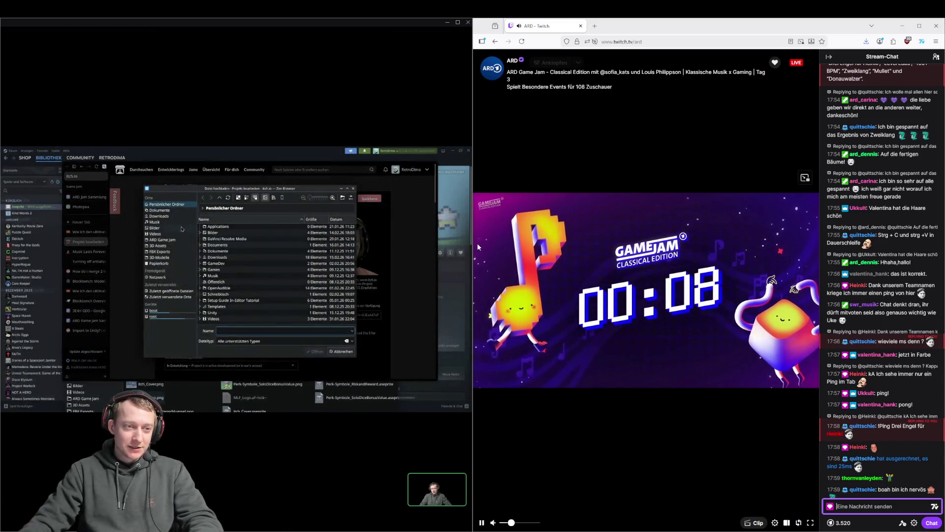
{"action": "left_click", "coordinate": [180, 228]}
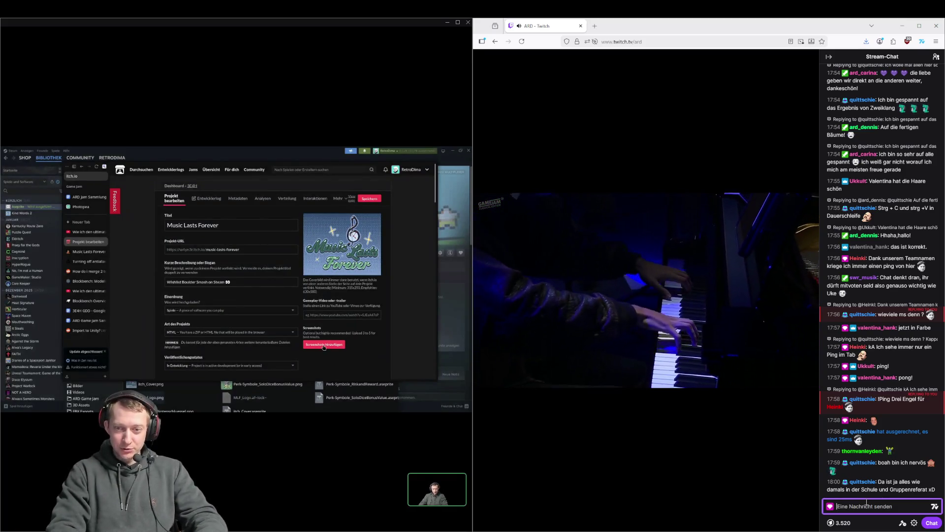
{"action": "mouse_move", "coordinate": [492, 470]}
{"action": "type", "text": ":"}
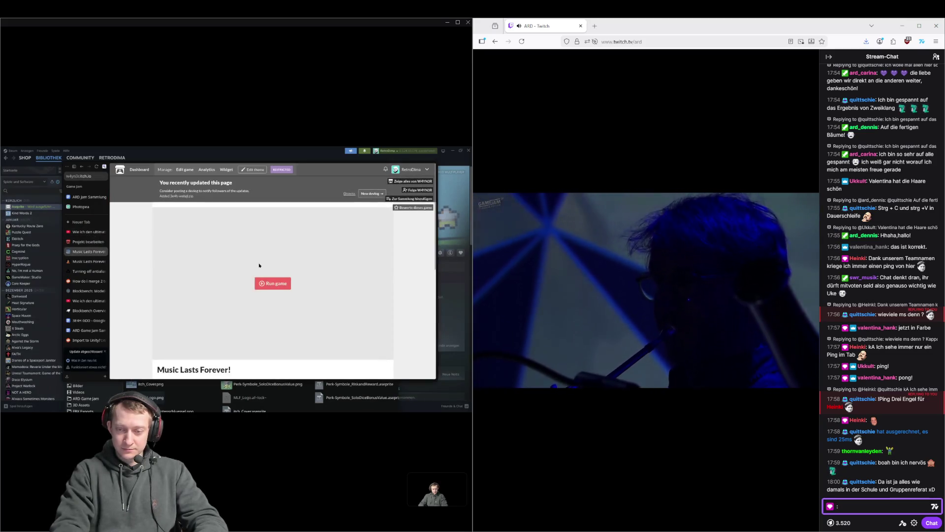
Send the 'heinkir' emote in chat, then try several body fonts at Large text size
{"action": "type", "text": "heinkir"}
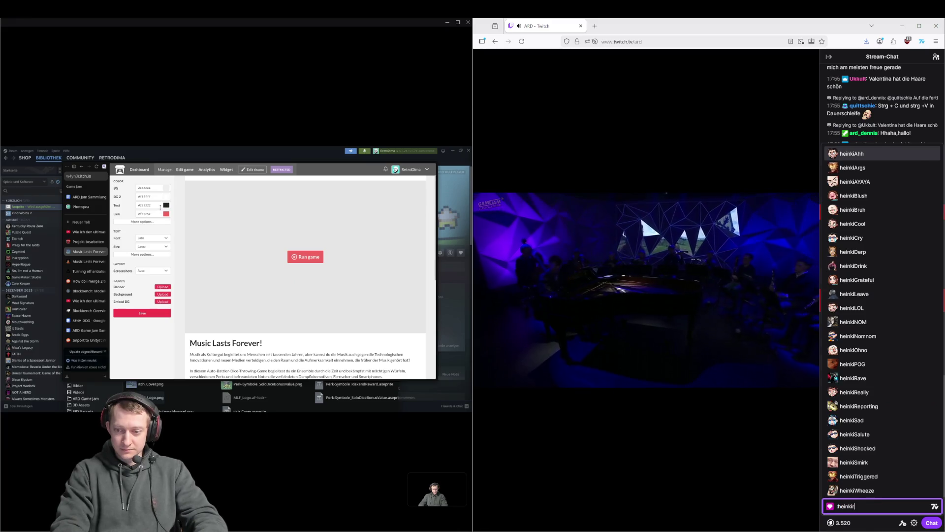
{"action": "key", "text": "Return"}
{"action": "key", "text": "Return"}
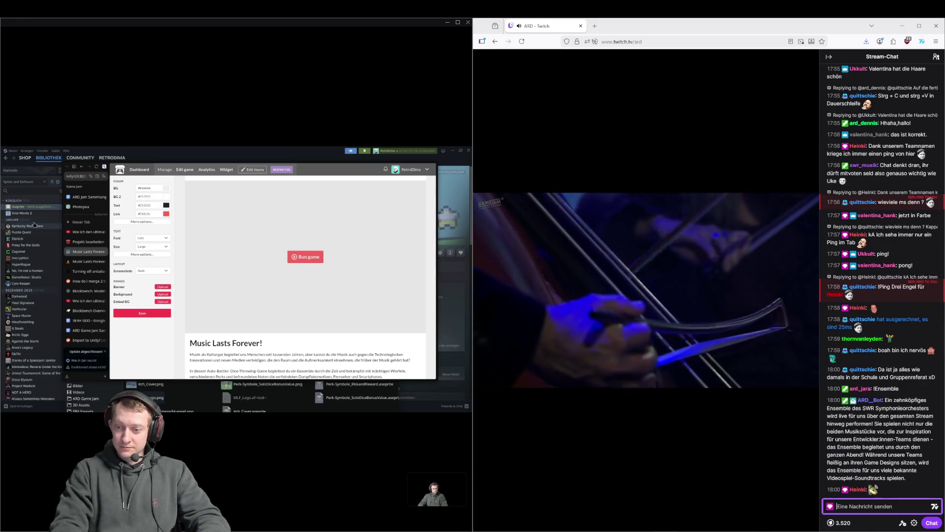
{"action": "left_click", "coordinate": [152, 238]}
{"action": "left_click", "coordinate": [161, 265]}
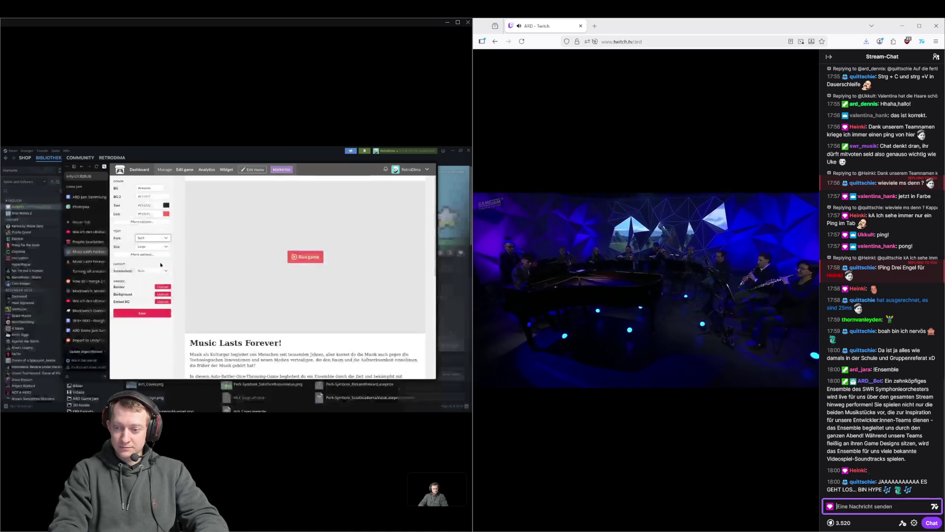
{"action": "left_click", "coordinate": [157, 240]}
{"action": "left_click", "coordinate": [152, 269]}
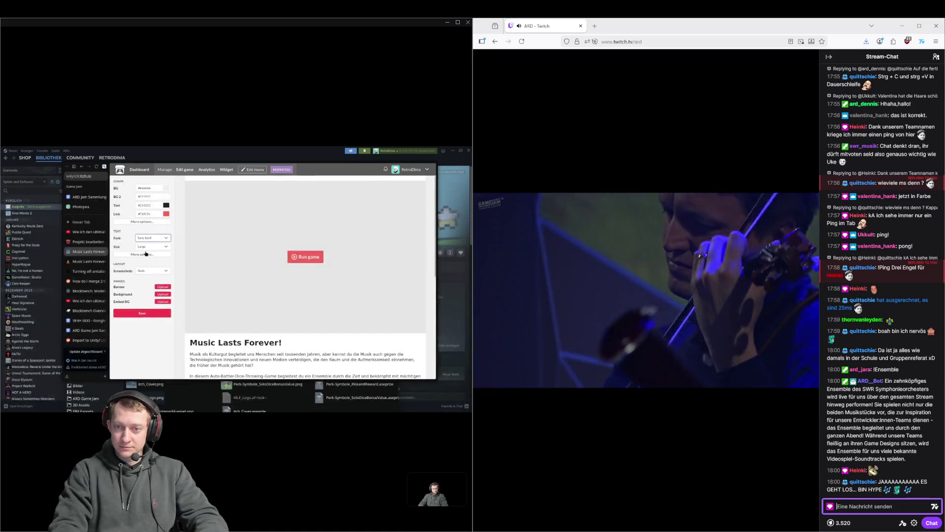
{"action": "left_click", "coordinate": [152, 238]}
{"action": "left_click", "coordinate": [153, 276]}
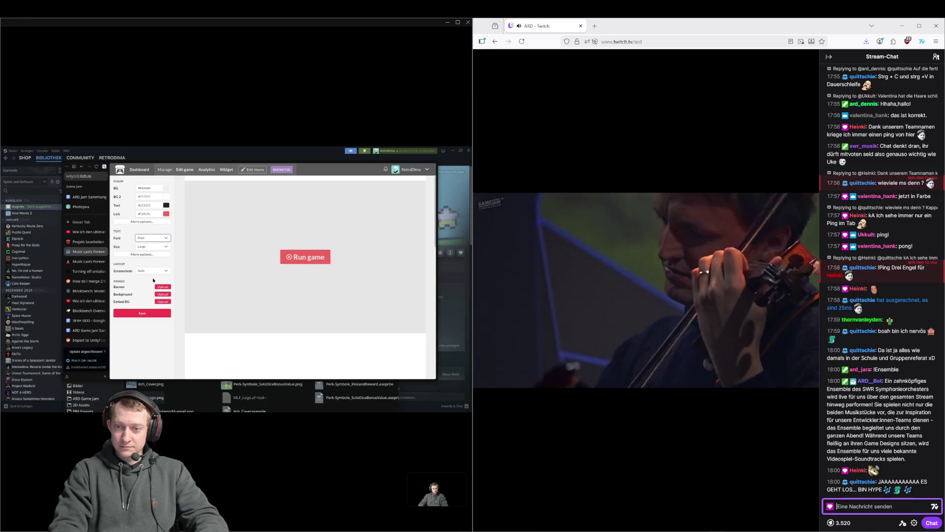
{"action": "left_click", "coordinate": [152, 238]}
{"action": "left_click", "coordinate": [158, 283]}
{"action": "left_click", "coordinate": [152, 238]}
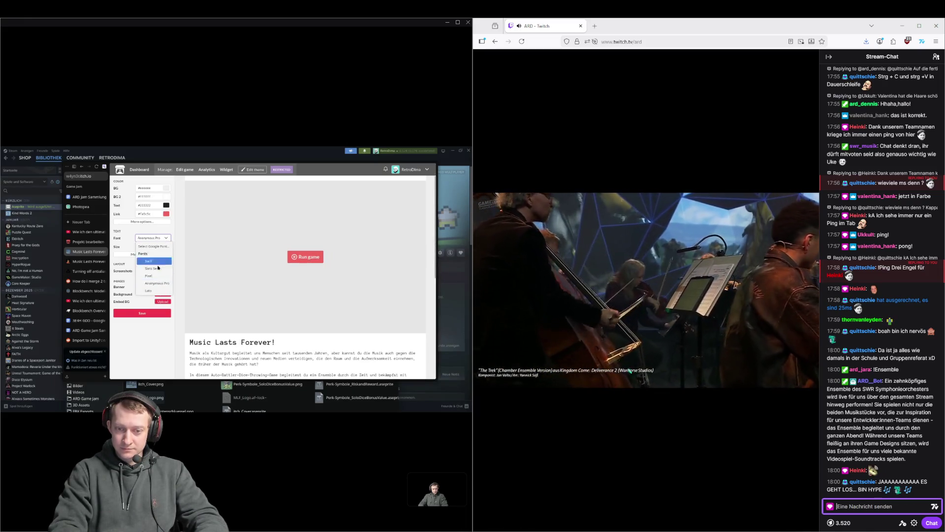
{"action": "left_click", "coordinate": [157, 290]}
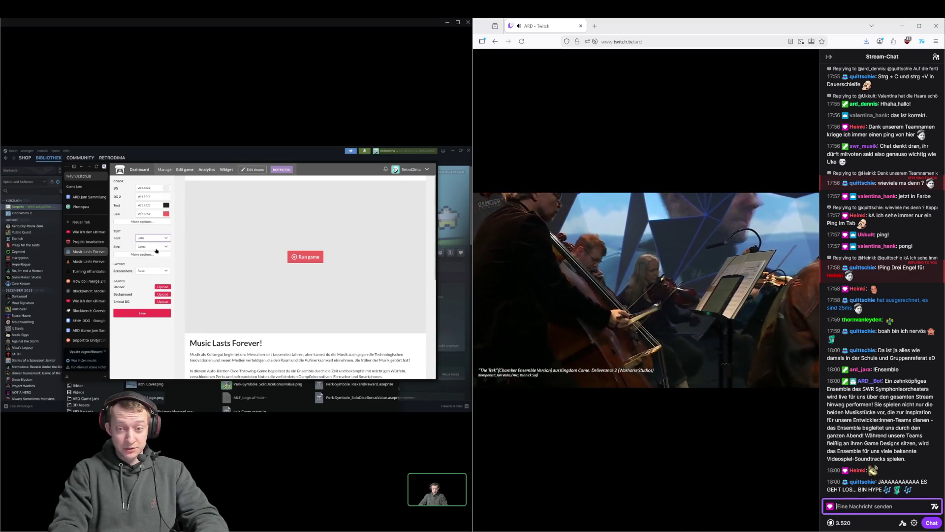
{"action": "left_click", "coordinate": [156, 248]}
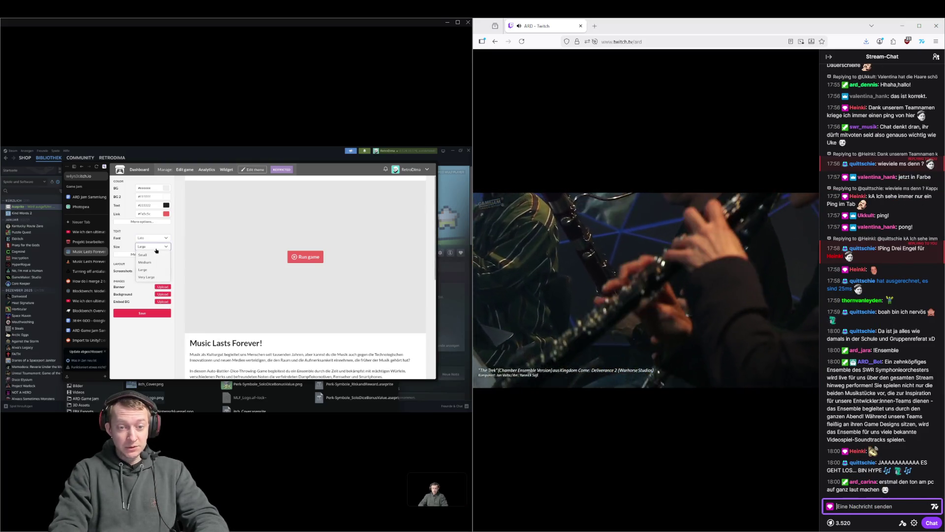
{"action": "left_click", "coordinate": [147, 269]}
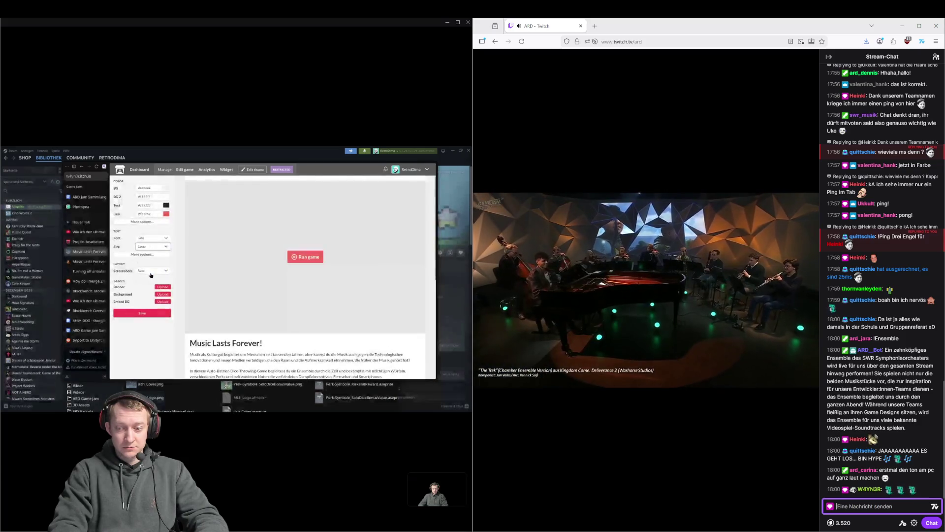
Reveal the header font options and try Serif, Pixel, Anonymous Pro and Sans Serif for the title
{"action": "left_click", "coordinate": [149, 254]}
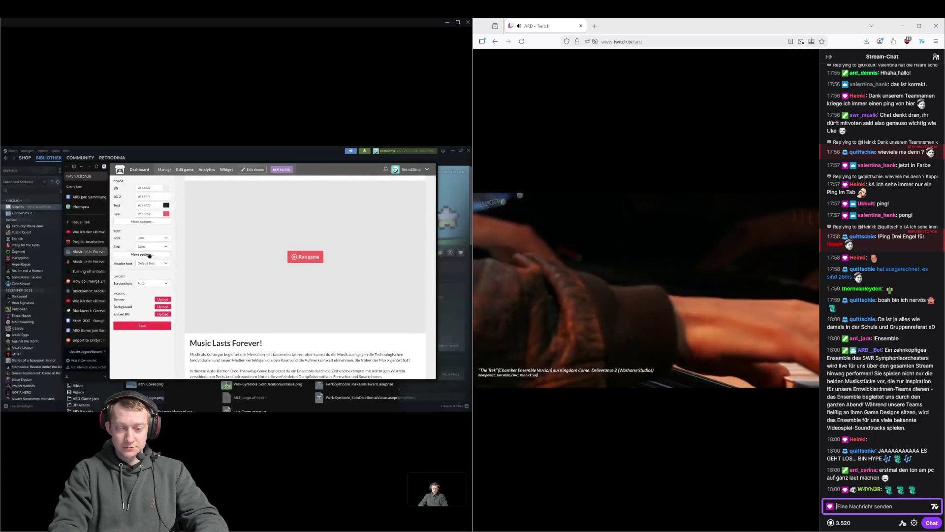
{"action": "left_click", "coordinate": [151, 264]}
{"action": "left_click", "coordinate": [150, 294]}
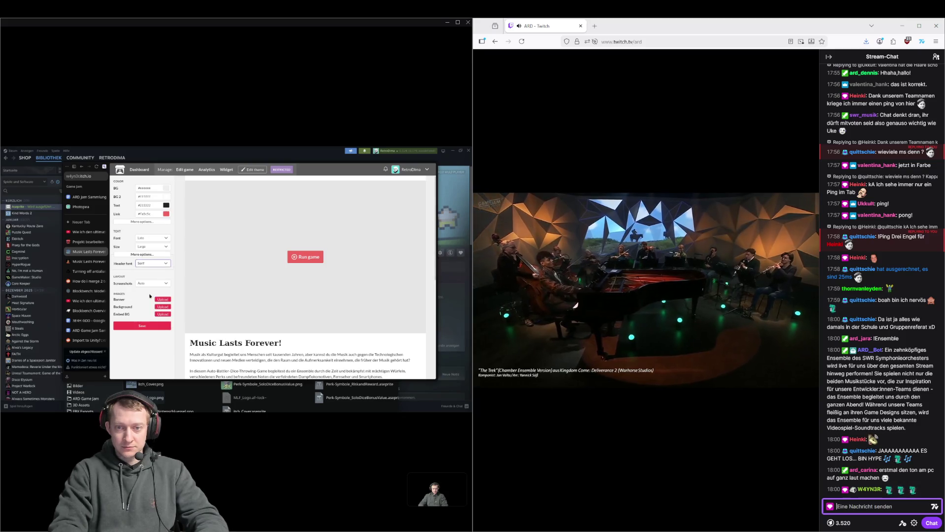
{"action": "left_click", "coordinate": [152, 263]}
{"action": "left_click", "coordinate": [152, 301]}
{"action": "left_click", "coordinate": [152, 263]}
{"action": "left_click", "coordinate": [154, 307]}
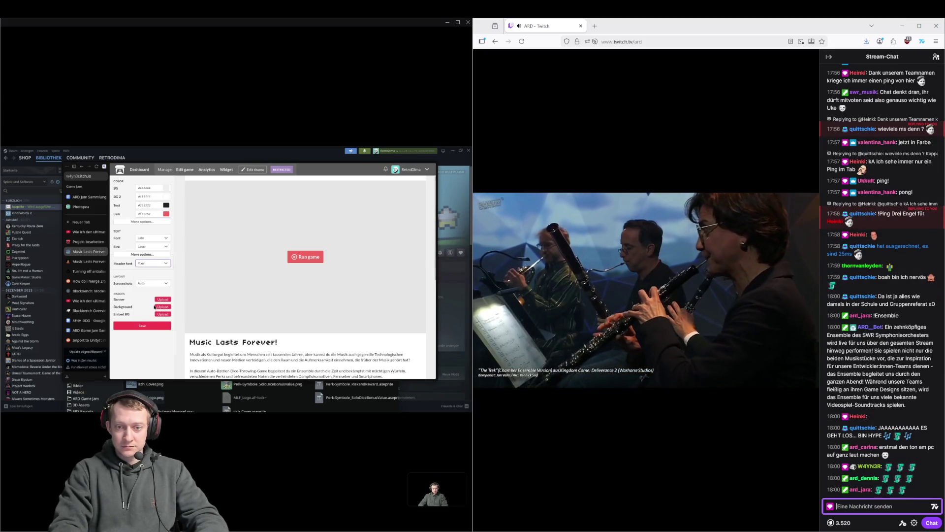
{"action": "left_click", "coordinate": [157, 264]}
{"action": "left_click", "coordinate": [155, 316]}
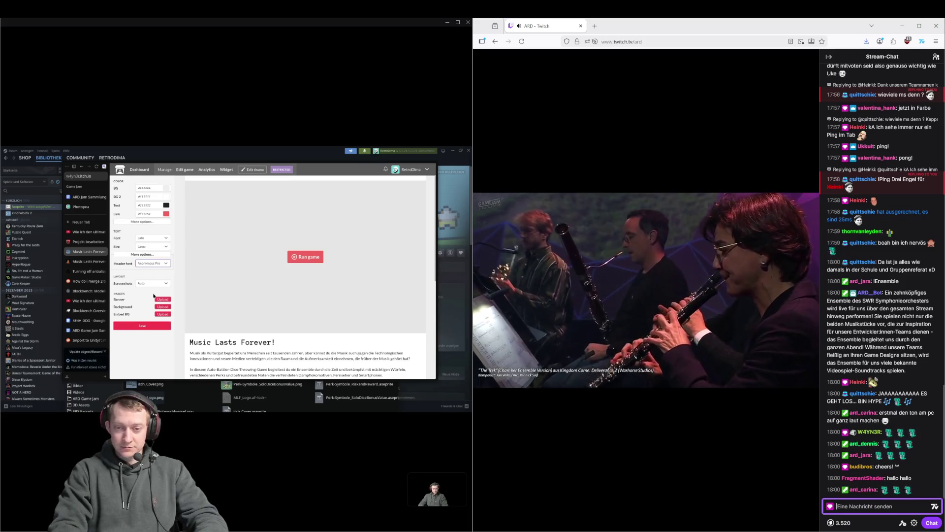
{"action": "left_click", "coordinate": [153, 263]}
{"action": "left_click", "coordinate": [148, 293]}
{"action": "left_click", "coordinate": [152, 263]}
{"action": "left_click", "coordinate": [151, 302]}
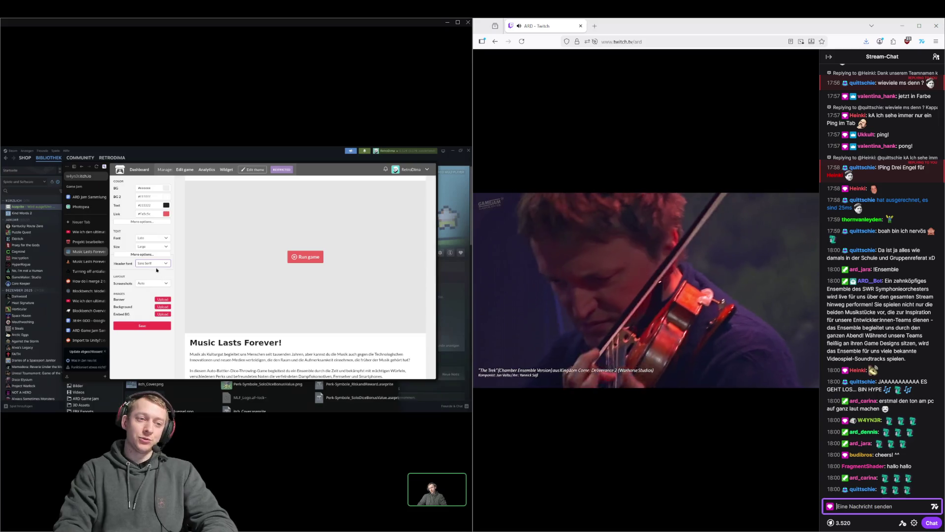
Set the page body font to Serif after briefly trying Anonymous Pro
{"action": "left_click", "coordinate": [153, 238]}
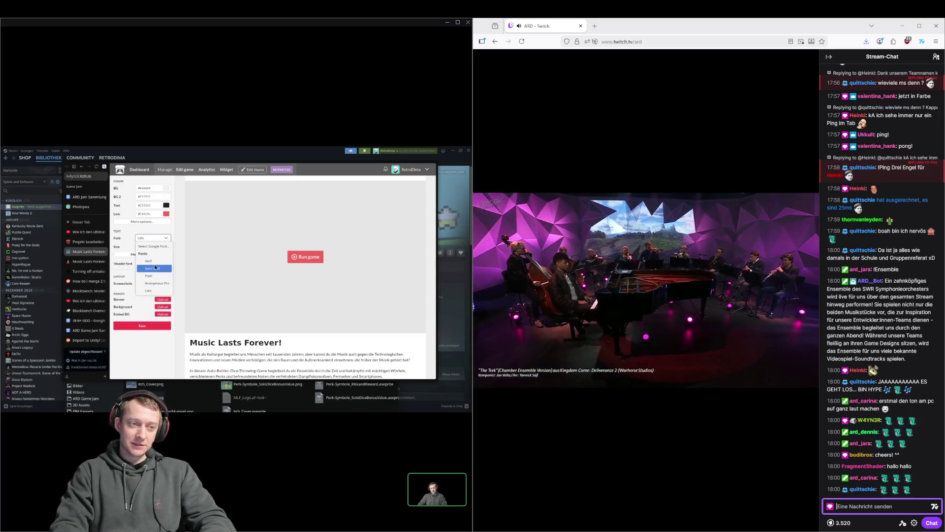
{"action": "left_click", "coordinate": [158, 260]}
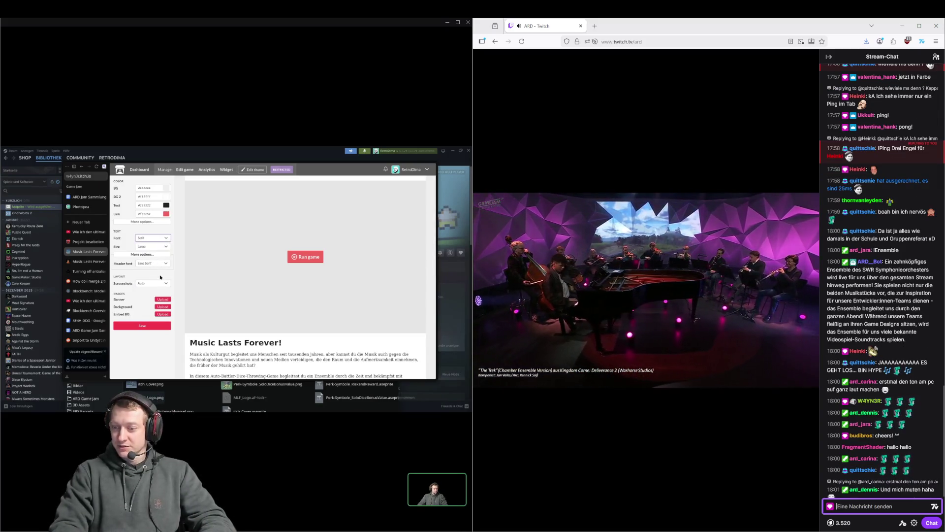
{"action": "left_click", "coordinate": [154, 240]}
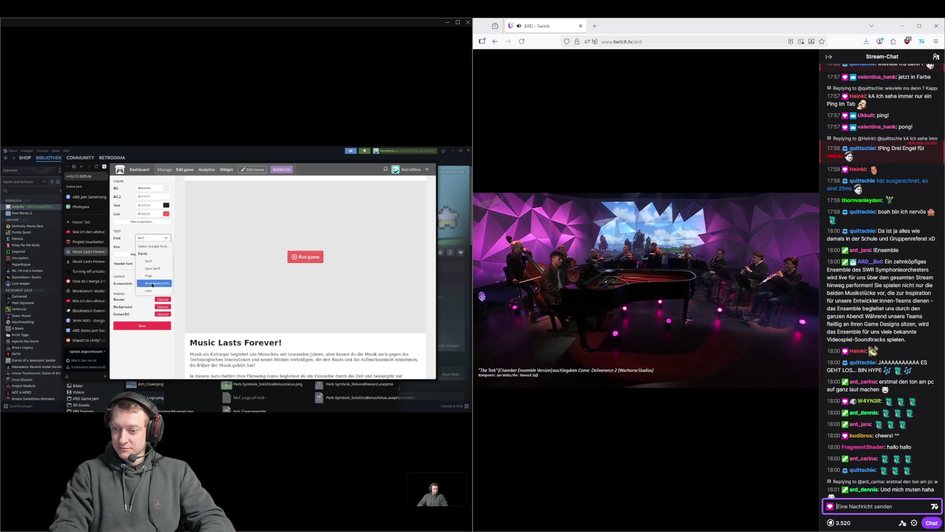
{"action": "left_click", "coordinate": [153, 284]}
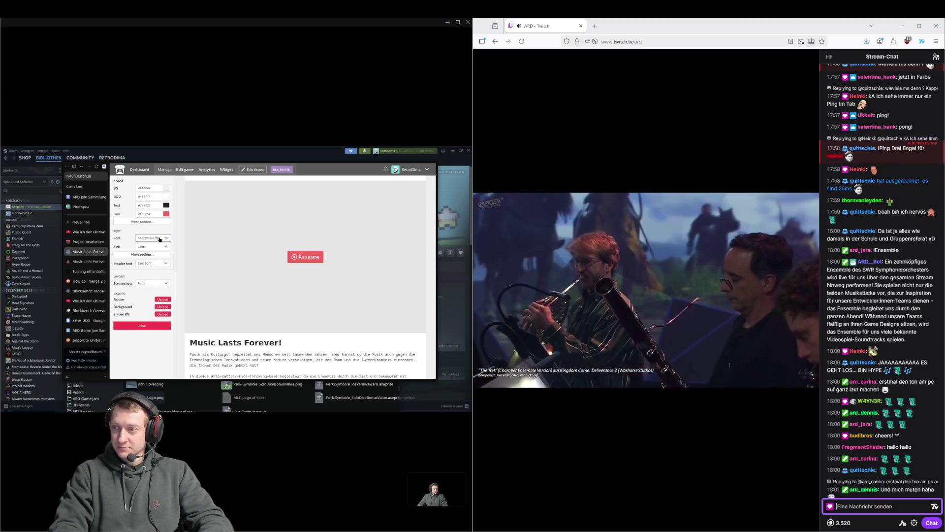
{"action": "left_click", "coordinate": [159, 239]}
{"action": "left_click", "coordinate": [155, 263]}
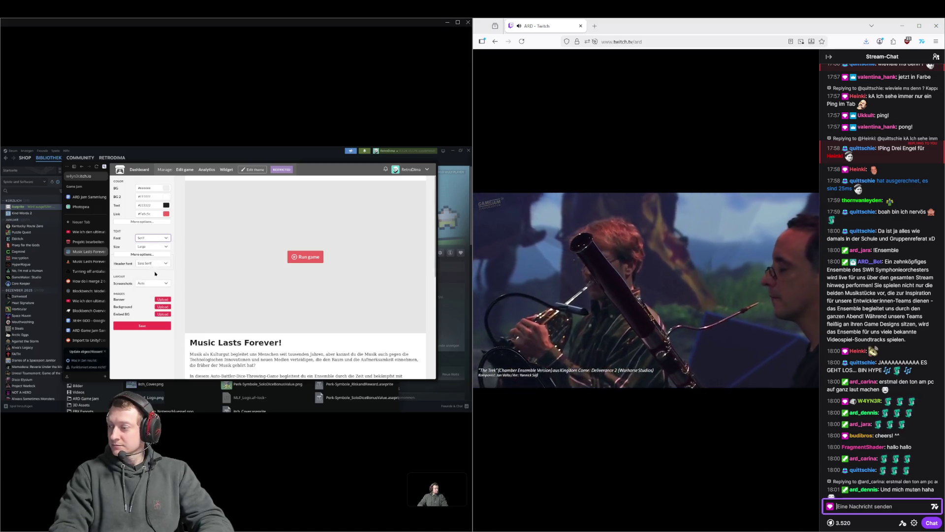
Settle on Lato for the title font after comparing Pixel and Anonymous Pro, and save the theme
{"action": "left_click", "coordinate": [154, 263]}
{"action": "left_click", "coordinate": [158, 284]}
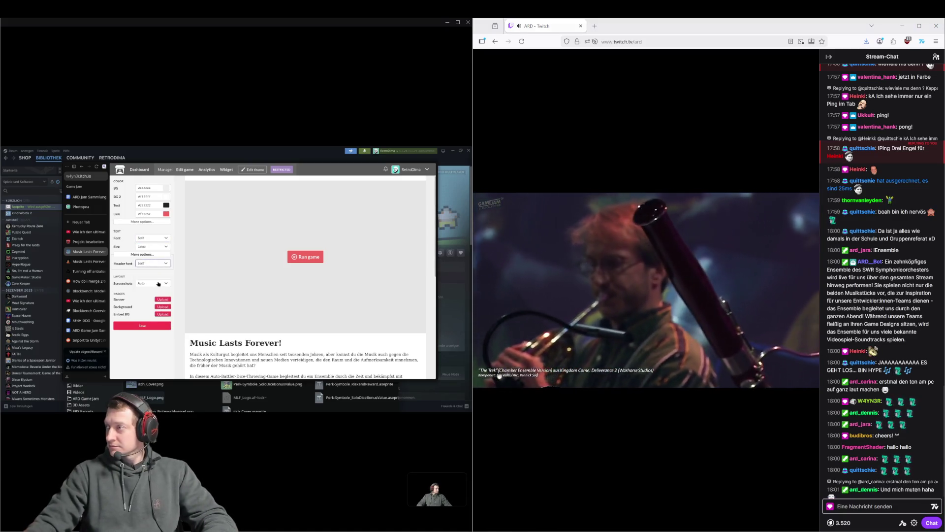
{"action": "left_click", "coordinate": [157, 262]}
{"action": "left_click", "coordinate": [153, 301]}
{"action": "left_click", "coordinate": [154, 263]}
{"action": "left_click", "coordinate": [153, 308]}
{"action": "left_click", "coordinate": [154, 263]}
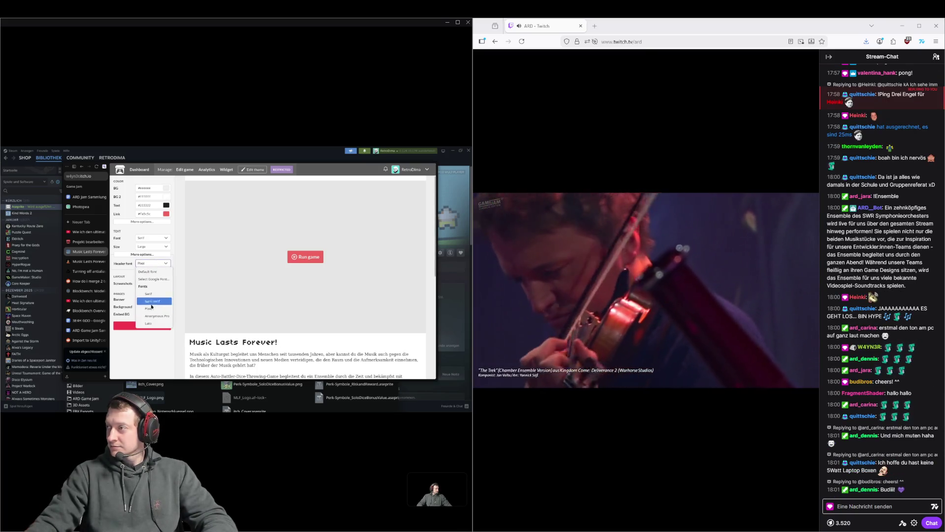
{"action": "left_click", "coordinate": [156, 295]}
{"action": "left_click", "coordinate": [153, 263]}
{"action": "left_click", "coordinate": [155, 316]}
{"action": "left_click", "coordinate": [159, 264]}
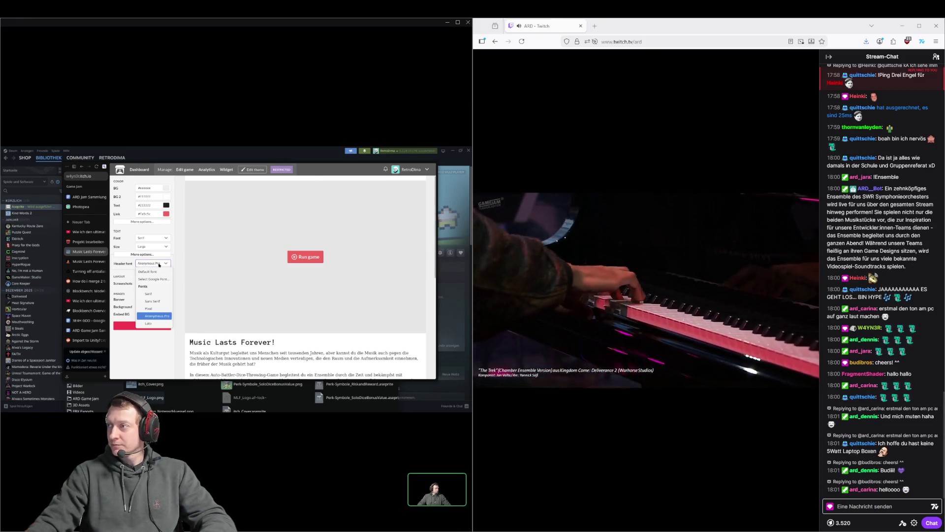
{"action": "left_click", "coordinate": [148, 323]}
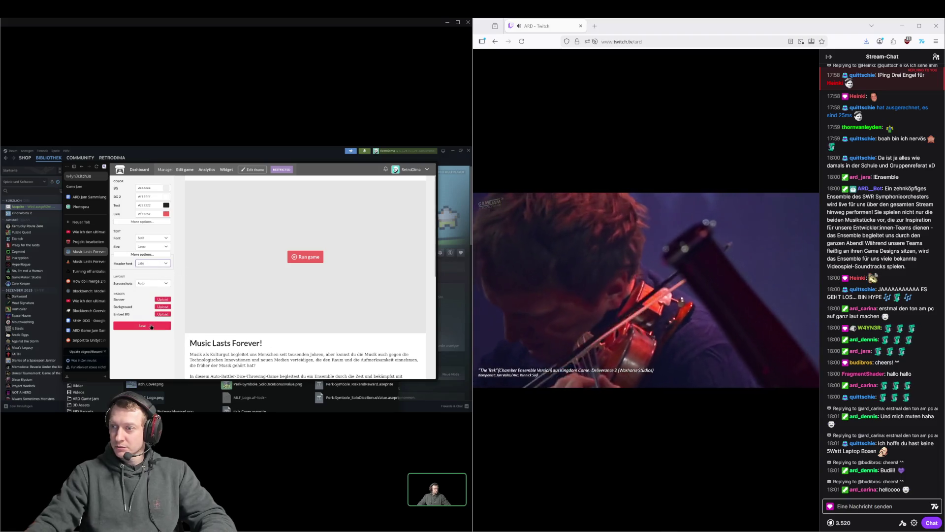
{"action": "left_click", "coordinate": [153, 326]}
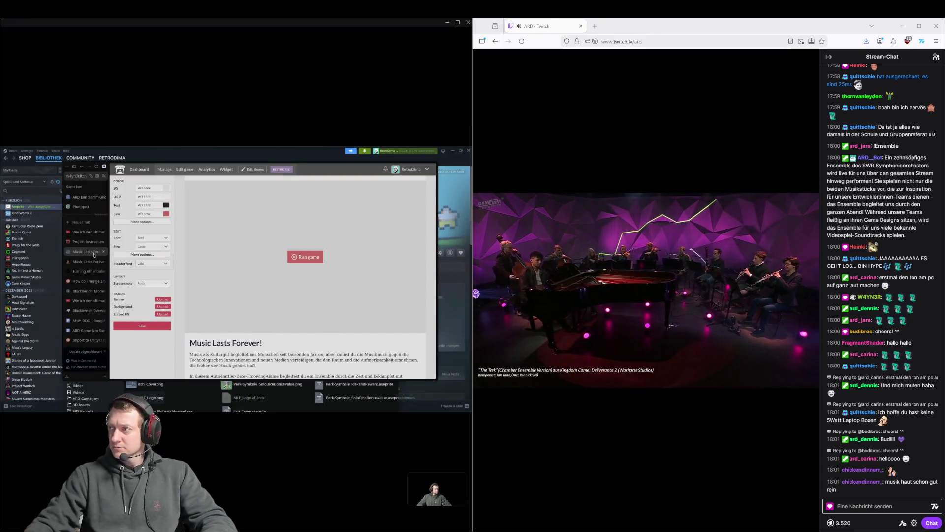
Reload the Projekt bearbeiten page and scroll down to the community and visibility settings
{"action": "left_click", "coordinate": [92, 241]}
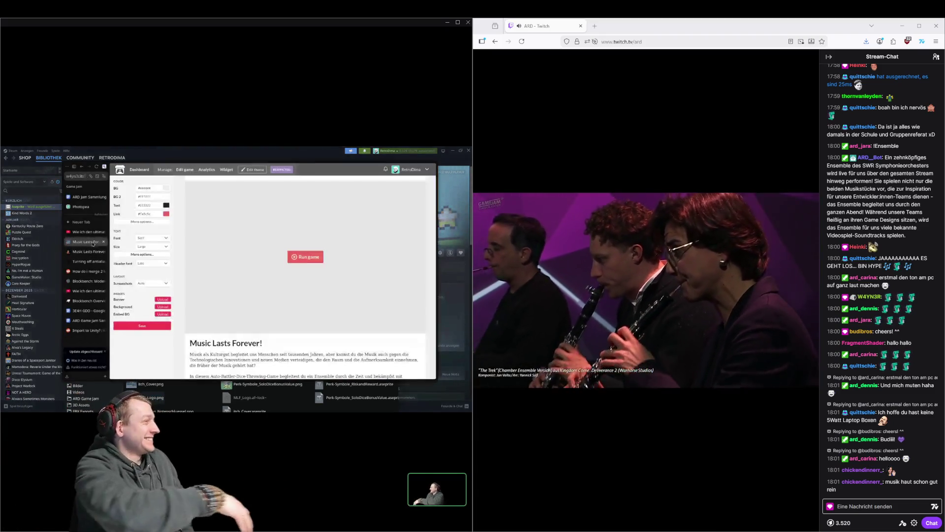
{"action": "right_click", "coordinate": [88, 244]}
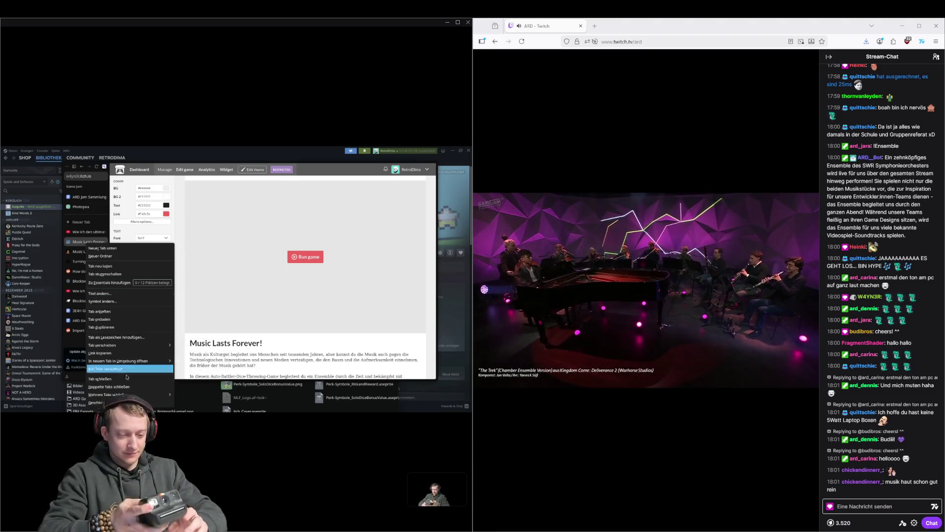
{"action": "left_click", "coordinate": [99, 402]}
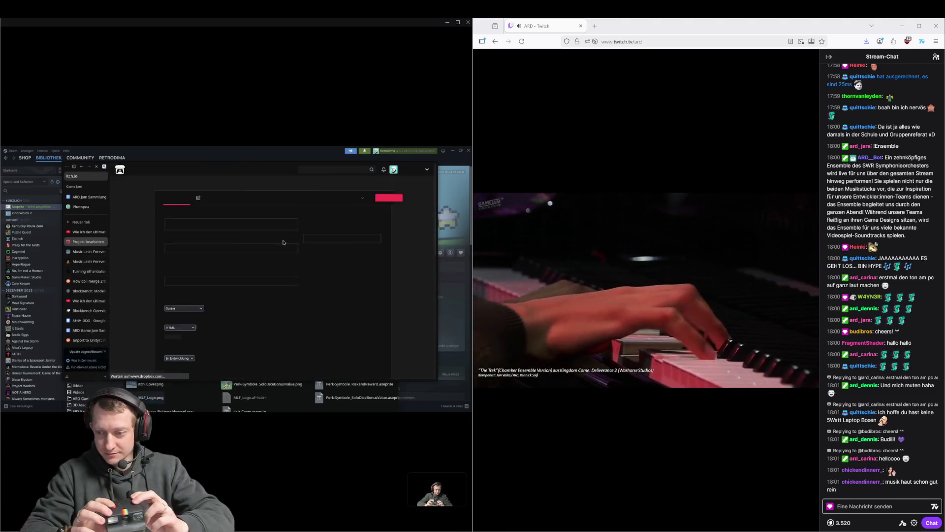
{"action": "scroll", "coordinate": [269, 266], "scroll_direction": "down", "scroll_amount": 8}
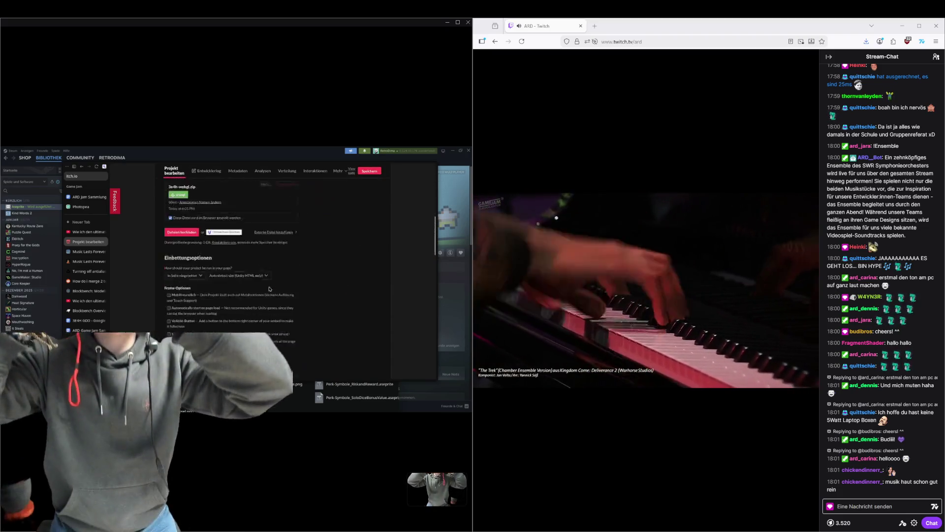
{"action": "scroll", "coordinate": [270, 289], "scroll_direction": "down", "scroll_amount": 10}
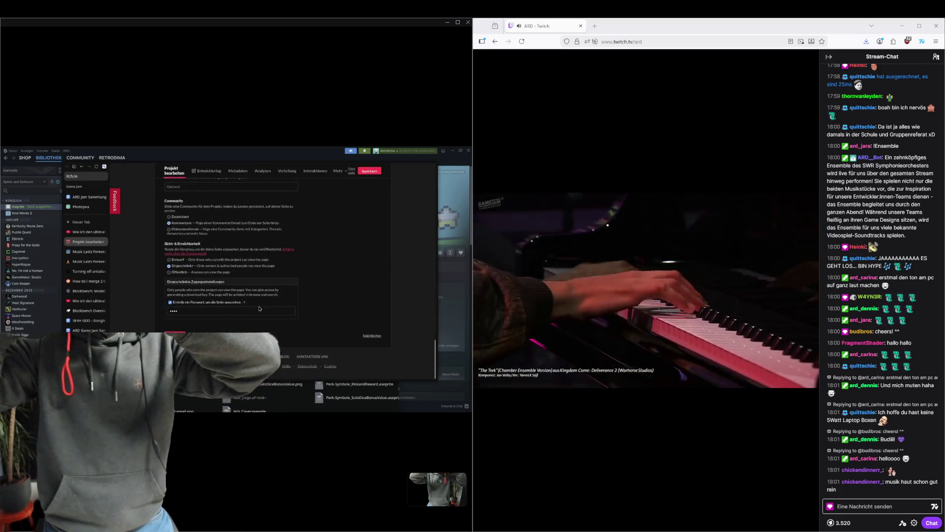
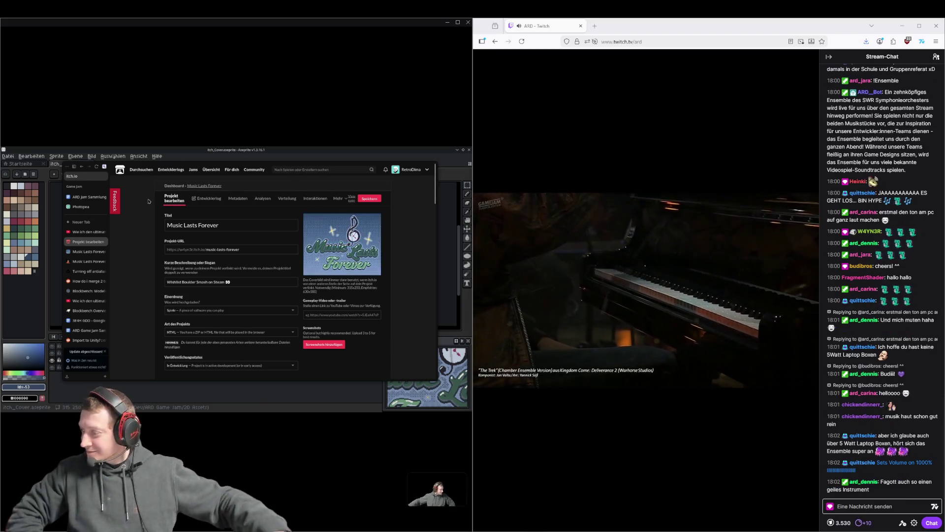
Open the live Music Lasts Forever game page and look up the cover art's dark purple hex 5d314e
{"action": "left_click", "coordinate": [94, 252]}
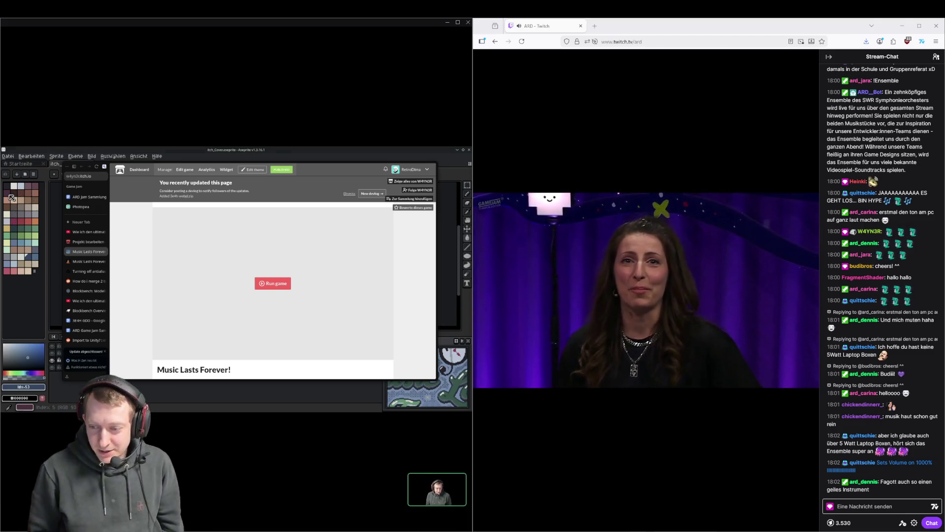
{"action": "left_click", "coordinate": [11, 197]}
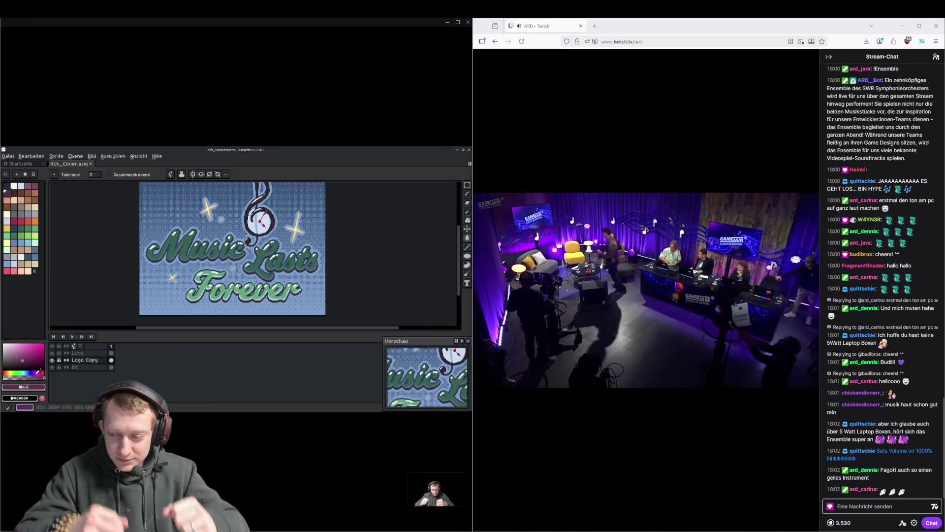
{"action": "left_click", "coordinate": [23, 387]}
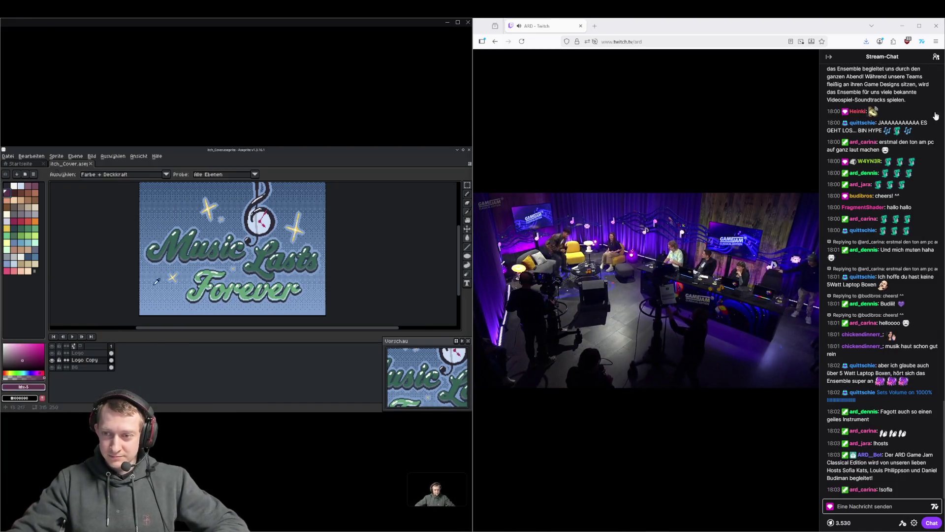
Open the page theme editor and set the background to dark purple #5d314e
{"action": "key", "text": "alt+Tab"}
{"action": "left_click", "coordinate": [253, 171]}
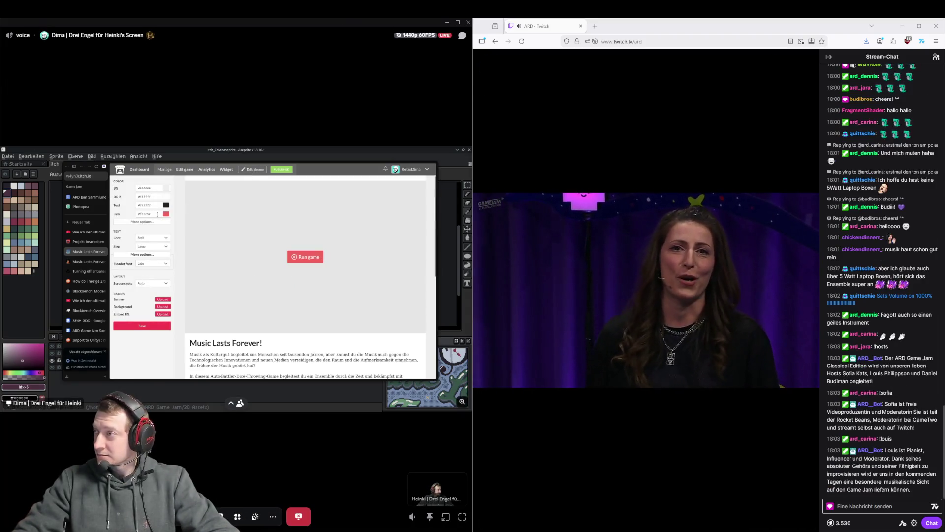
{"action": "left_click", "coordinate": [150, 188]}
{"action": "left_click", "coordinate": [154, 196]}
Copy the mauve #885b71 from the cover art and paste it as the second background
{"action": "left_click", "coordinate": [43, 296]}
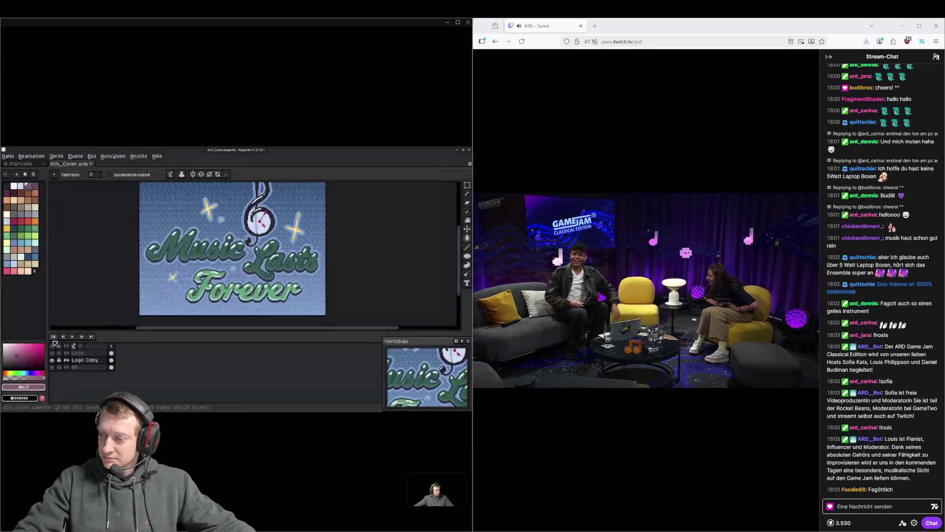
{"action": "left_click", "coordinate": [23, 387]}
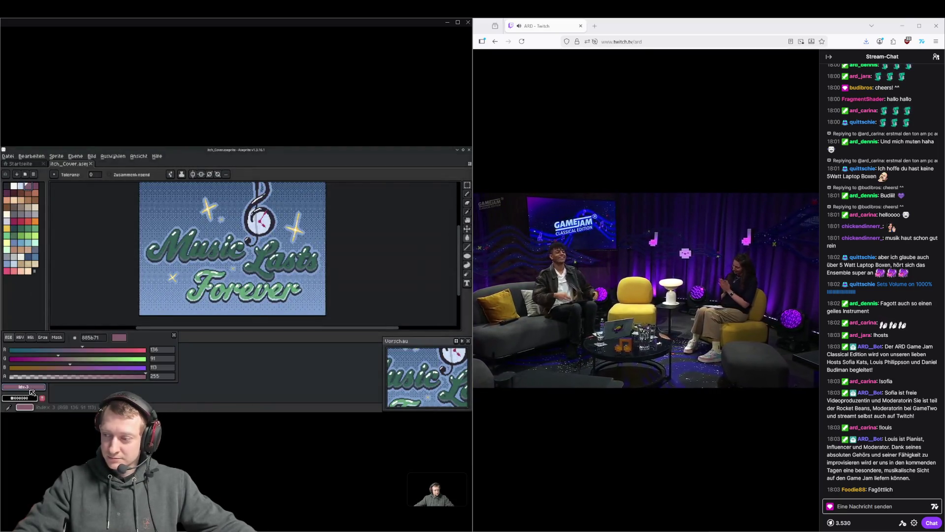
{"action": "double_click", "coordinate": [102, 338]}
{"action": "key", "text": "alt+Tab"}
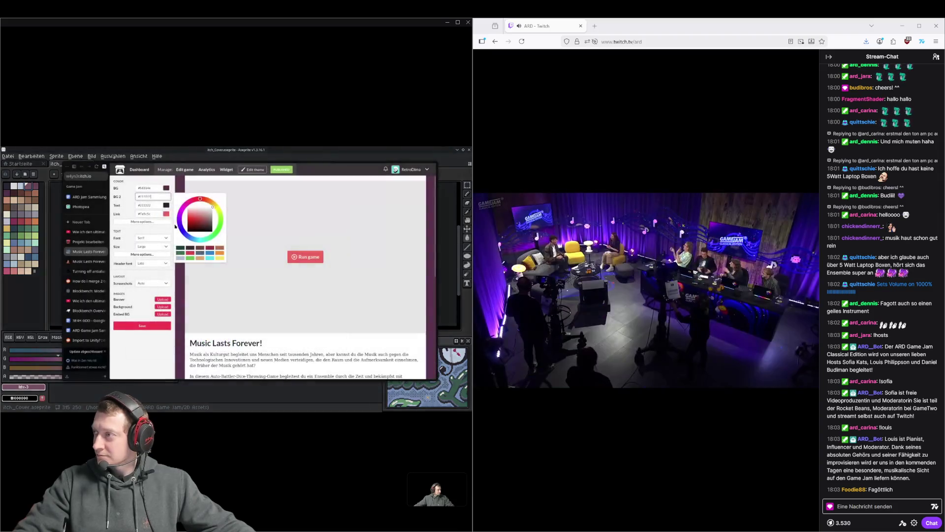
{"action": "key", "text": "ctrl+v"}
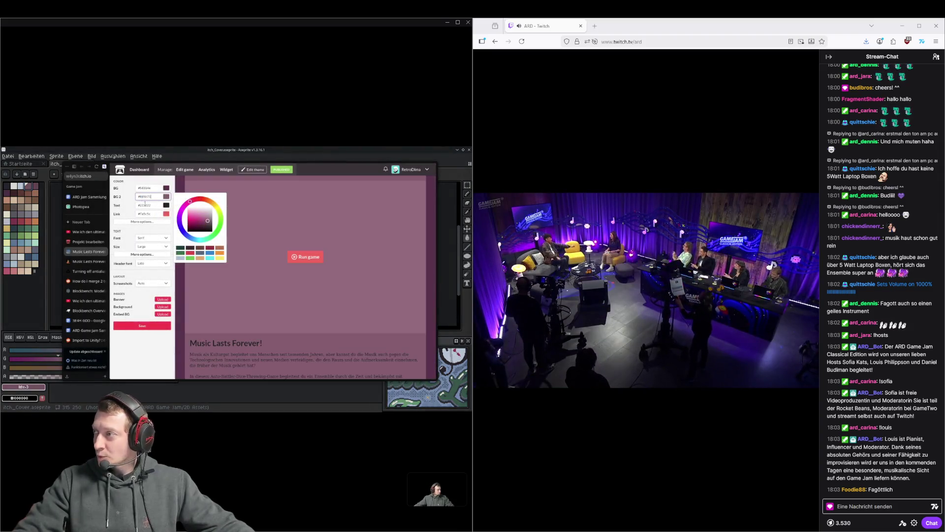
Set the text colour to #ffffff and change the second background to dark purple #5d314e
{"action": "left_click", "coordinate": [166, 205]}
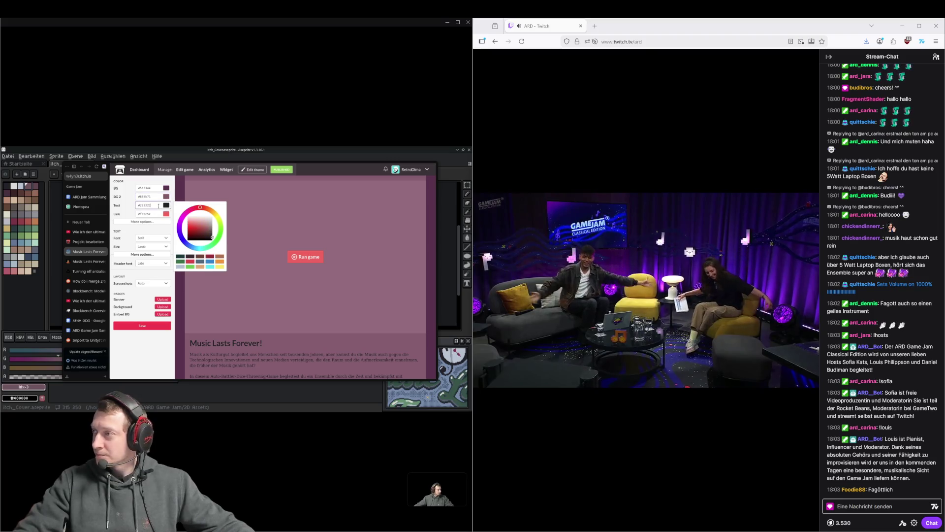
{"action": "type", "text": "#ffffff"}
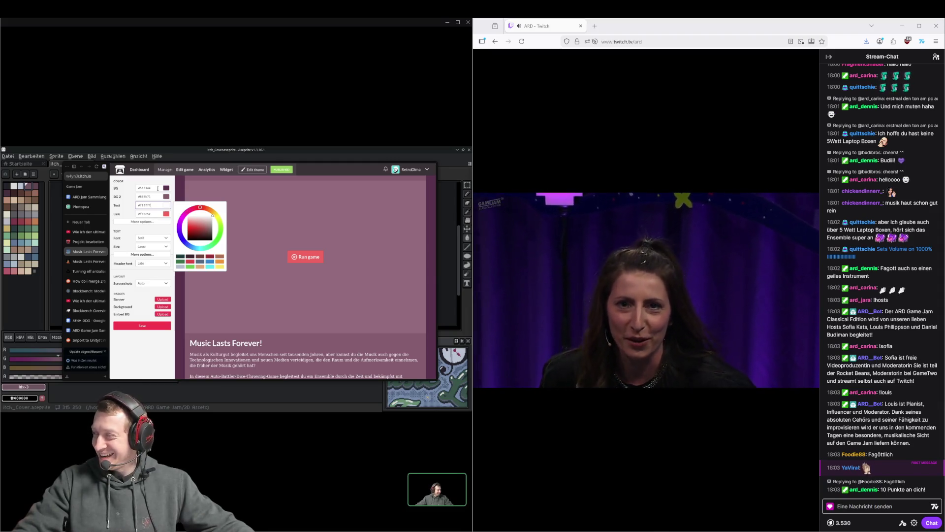
{"action": "left_click", "coordinate": [150, 196]}
{"action": "key", "text": "ctrl+v"}
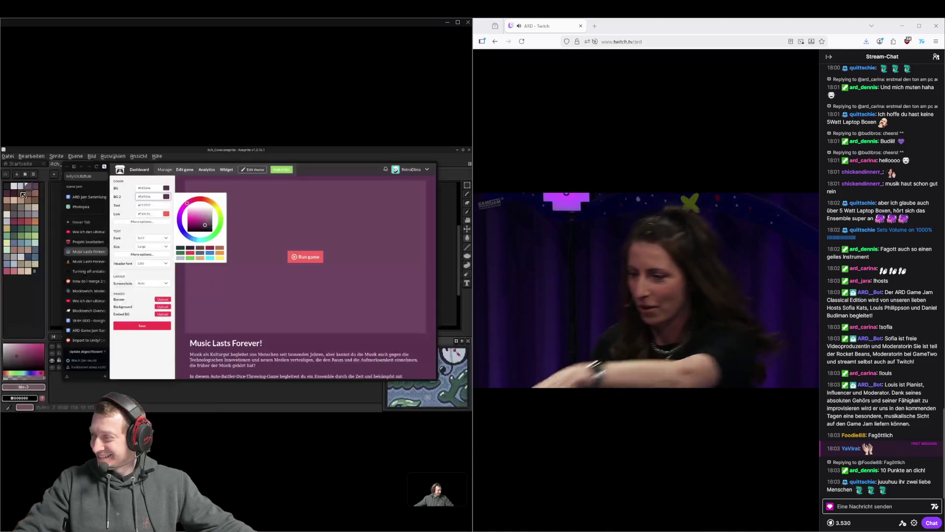
{"action": "left_click", "coordinate": [29, 187]}
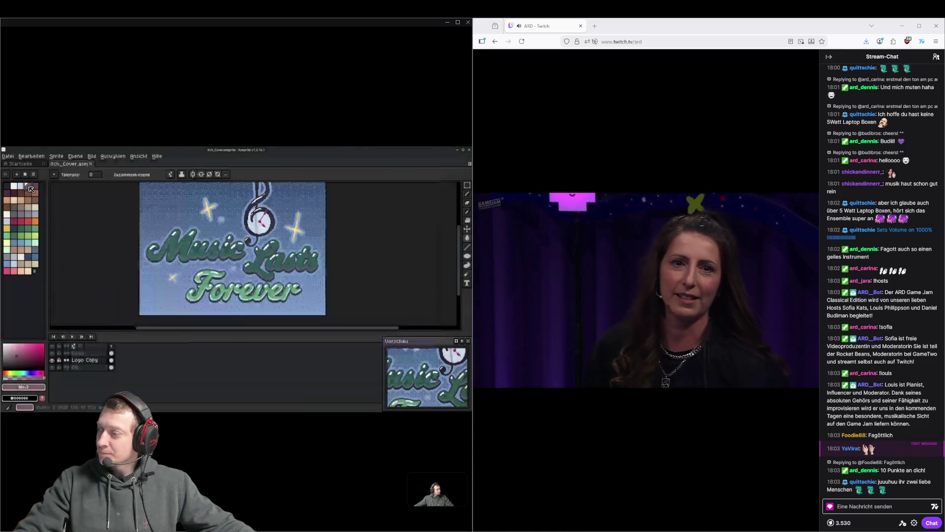
Copy the mauve #885b71 from the cover art and make it the main background
{"action": "left_click", "coordinate": [22, 389]}
{"action": "left_click", "coordinate": [22, 391]}
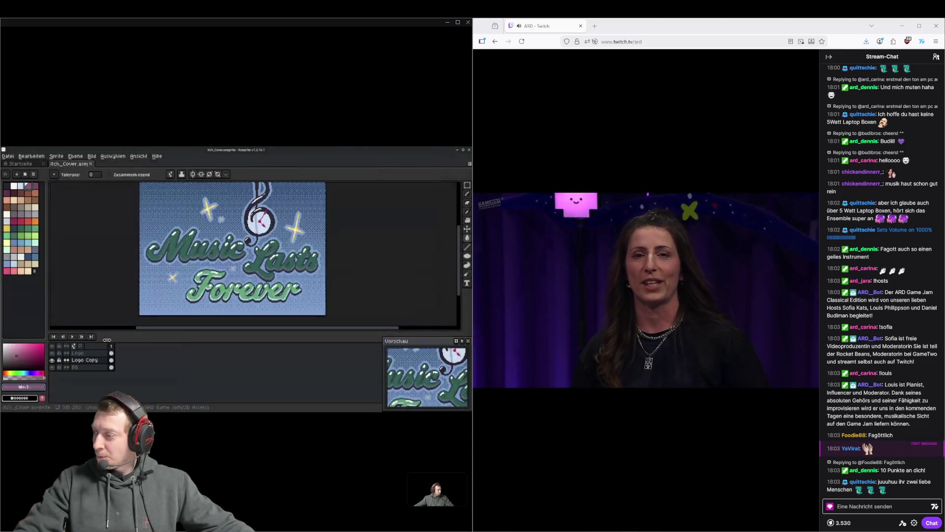
{"action": "left_click", "coordinate": [27, 387]}
{"action": "key", "text": "alt+Tab"}
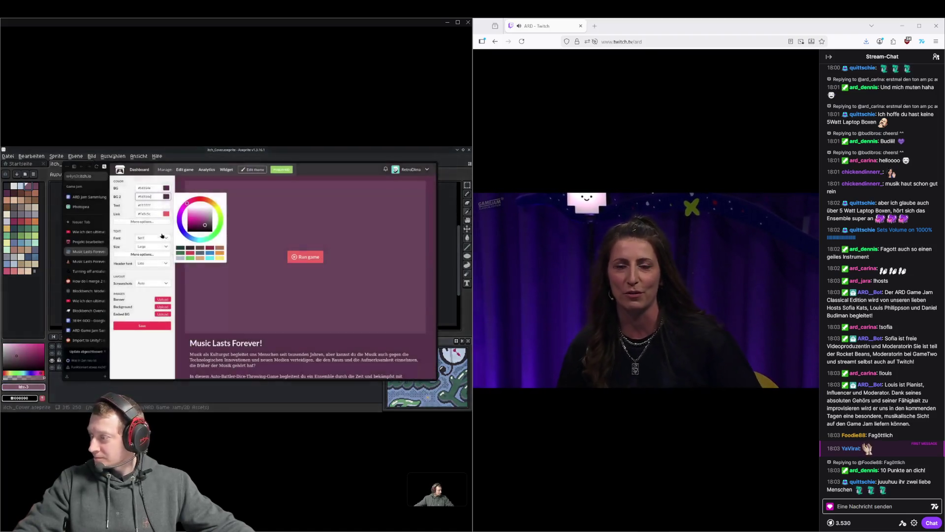
{"action": "key", "text": "ctrl+v"}
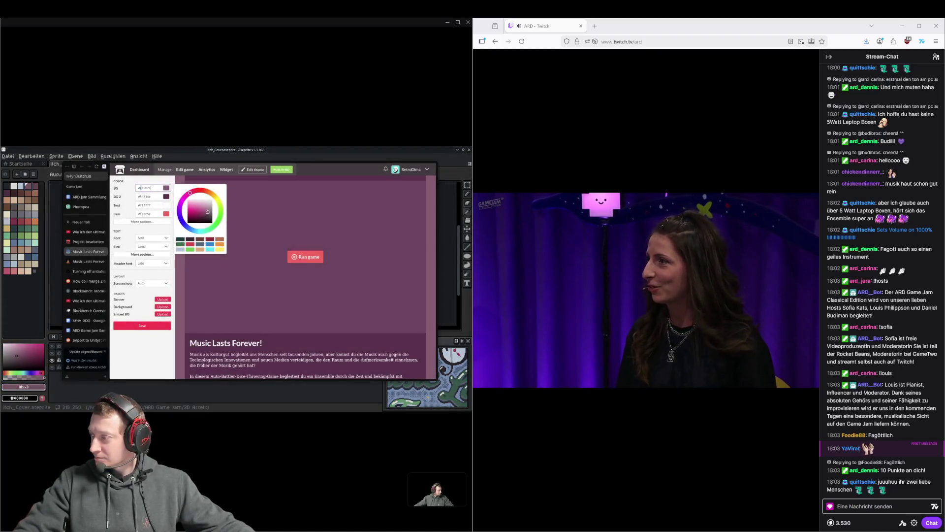
Set the link and button colour to the cover art's green #72a84d
{"action": "left_click", "coordinate": [152, 214]}
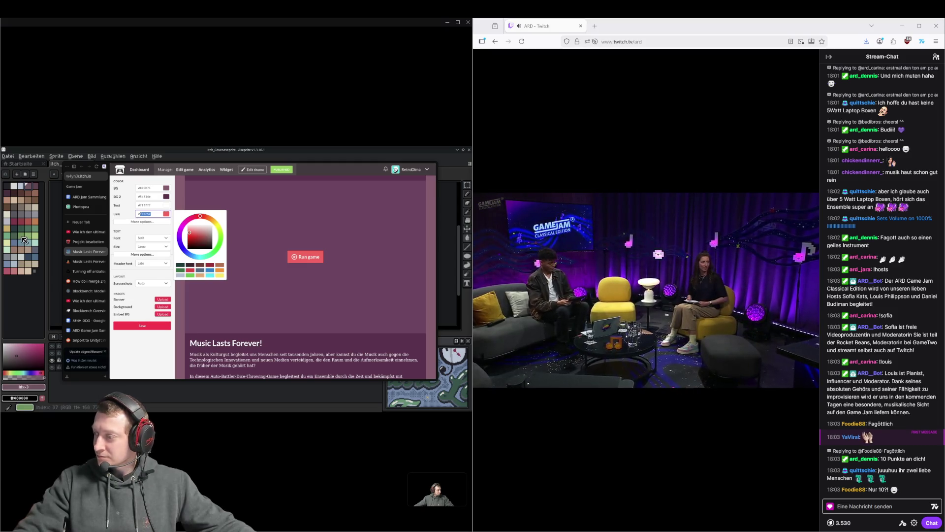
{"action": "left_click", "coordinate": [23, 238]}
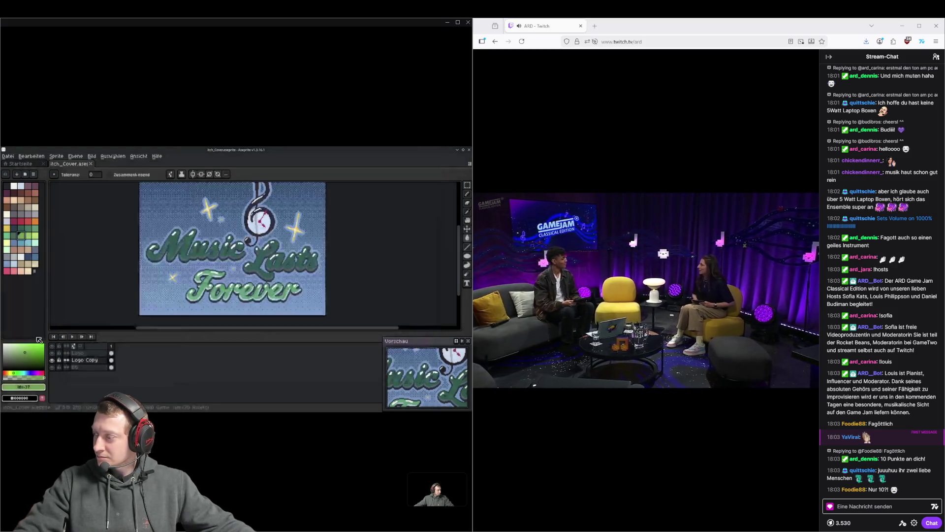
{"action": "left_click", "coordinate": [34, 388]}
{"action": "key", "text": "alt+Tab"}
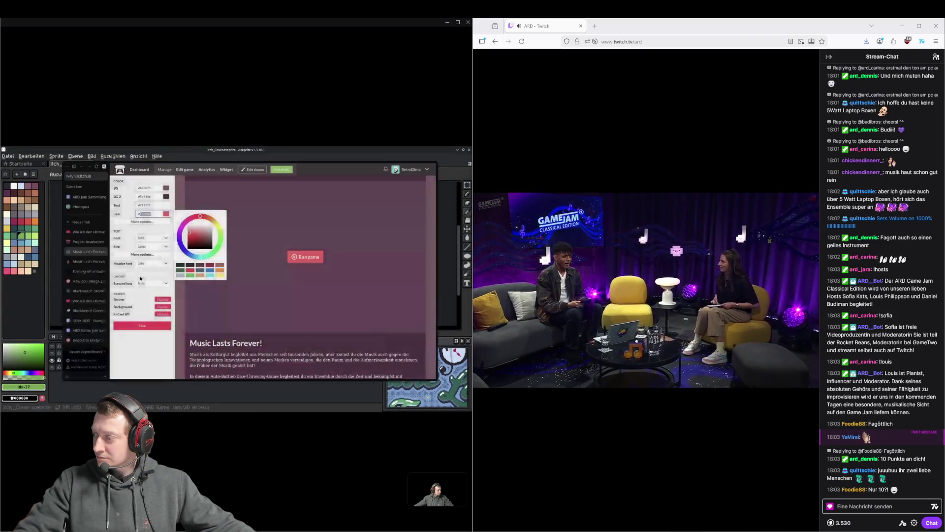
{"action": "key", "text": "ctrl+v"}
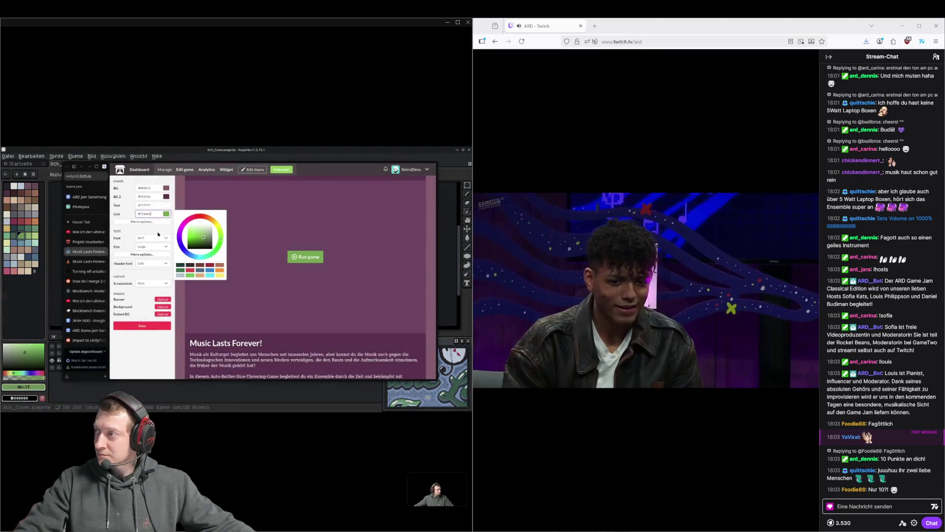
Save the theme changes and close the theme editor to view the page
{"action": "left_click", "coordinate": [131, 233]}
{"action": "left_click", "coordinate": [147, 329]}
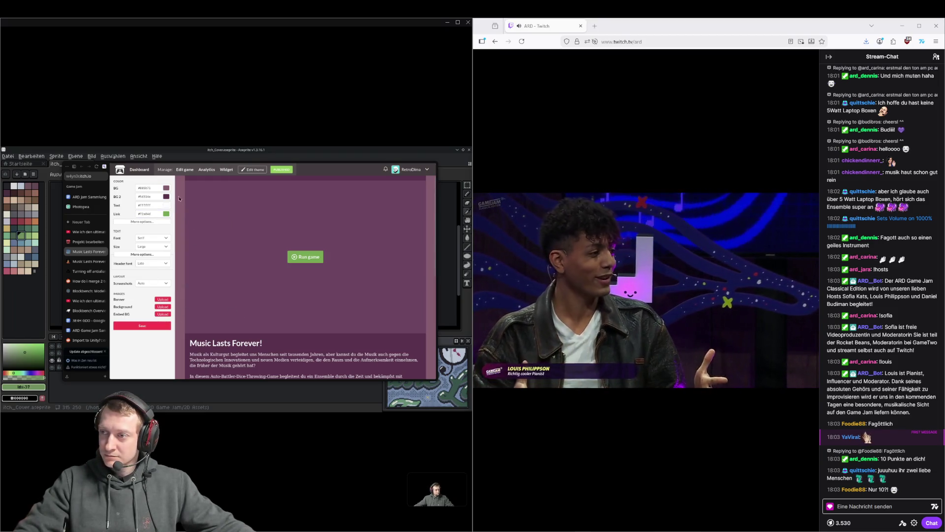
{"action": "left_click", "coordinate": [254, 171]}
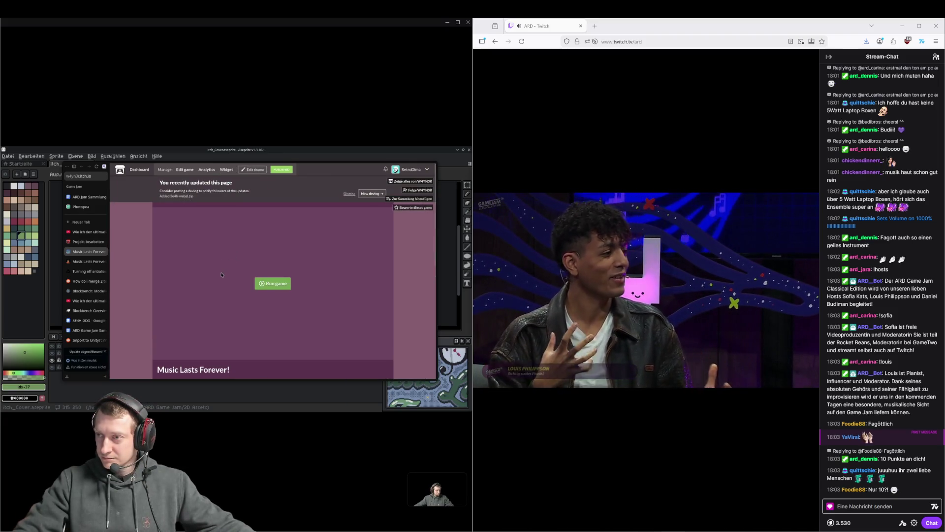
Sample the light cyan from the cover art and save it as the link colour
{"action": "scroll", "coordinate": [222, 275], "scroll_direction": "down", "scroll_amount": 5}
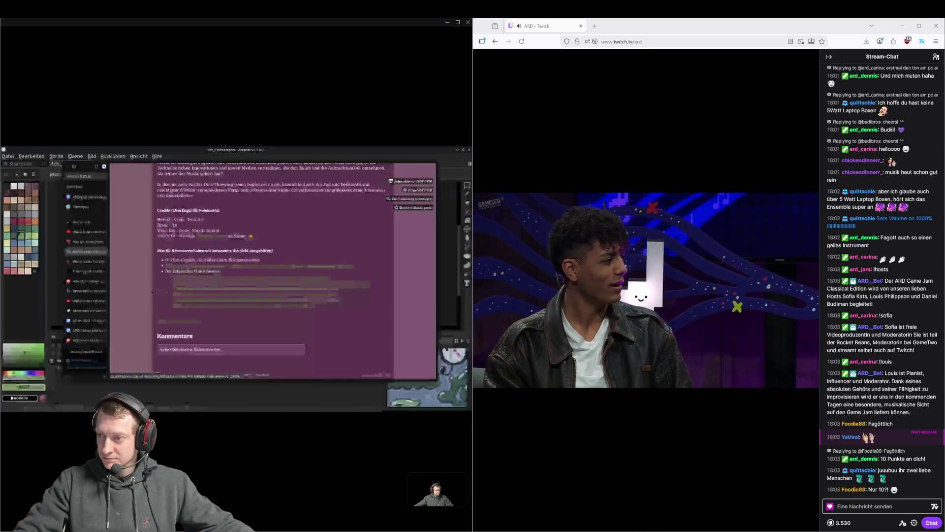
{"action": "scroll", "coordinate": [166, 217], "scroll_direction": "up", "scroll_amount": 5}
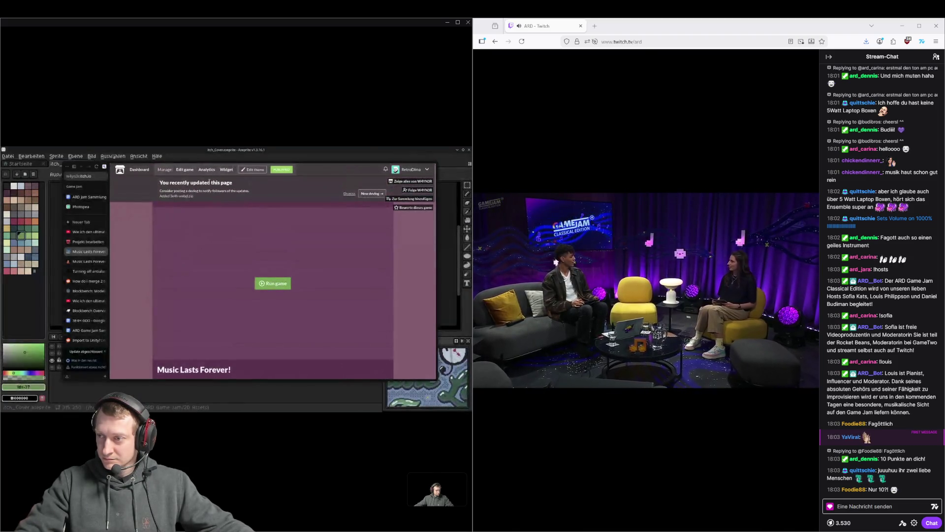
{"action": "left_click", "coordinate": [251, 170]}
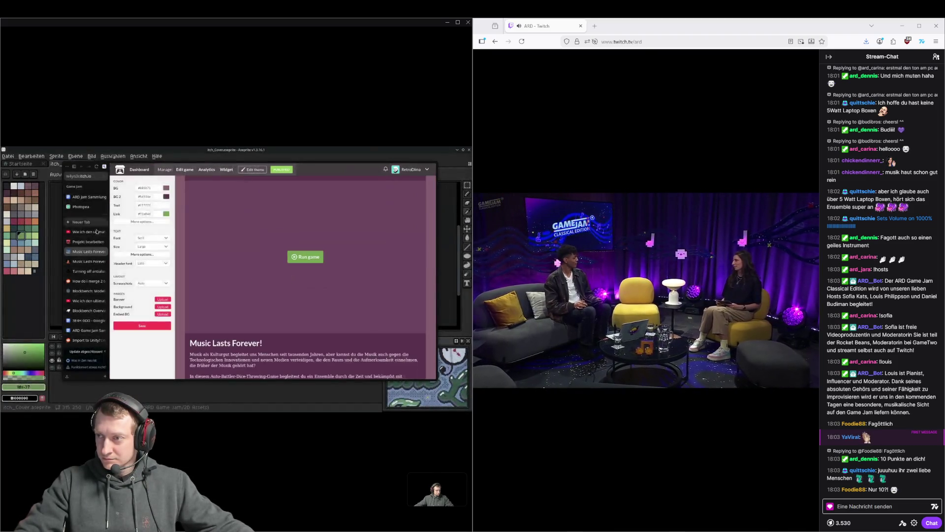
{"action": "left_click", "coordinate": [29, 244]}
{"action": "left_click", "coordinate": [30, 388]}
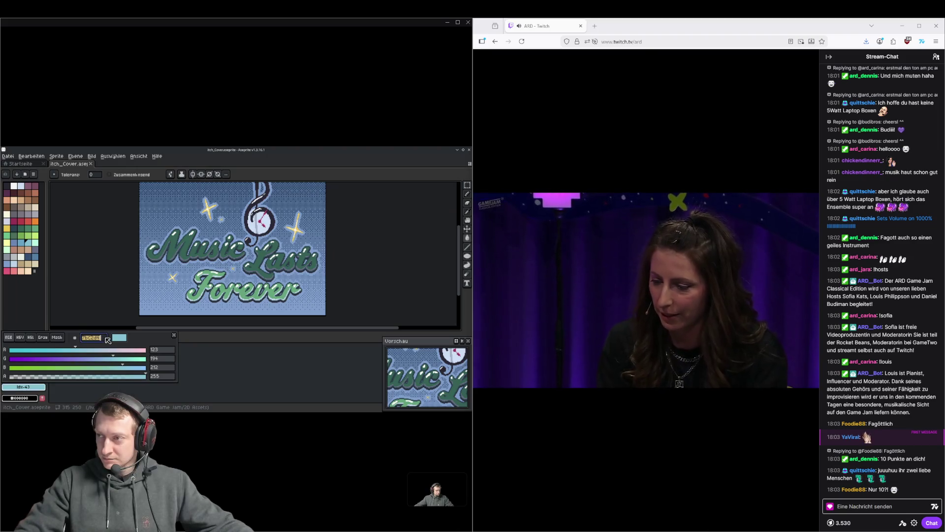
{"action": "key", "text": "alt+Tab"}
{"action": "left_click_drag", "start_coordinate": [160, 212], "coordinate": [142, 213]}
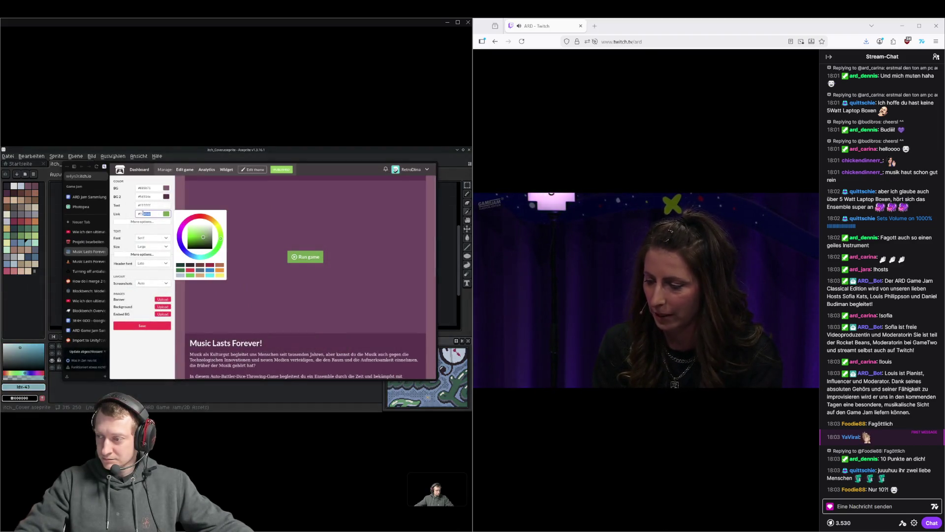
{"action": "left_click", "coordinate": [154, 326]}
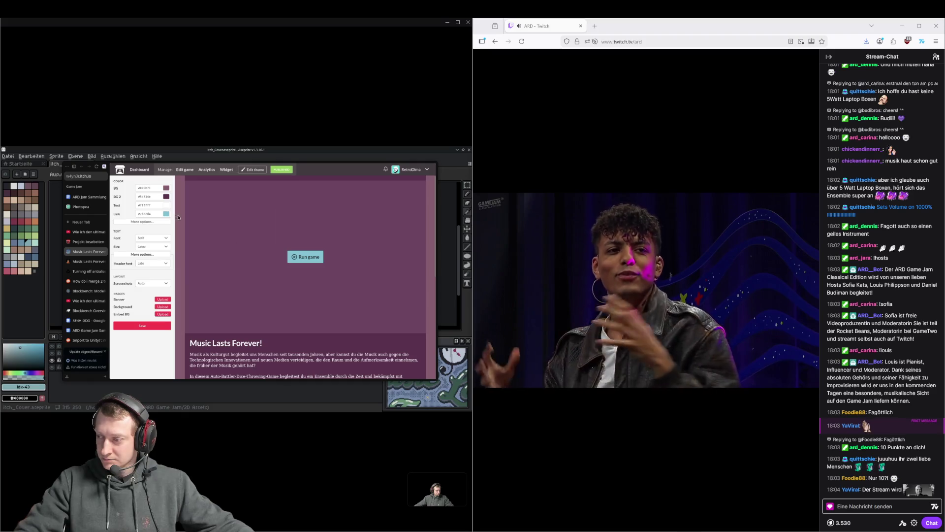
Lower the BG2 alpha under More options so the description panel turns translucent
{"action": "left_click", "coordinate": [159, 221]}
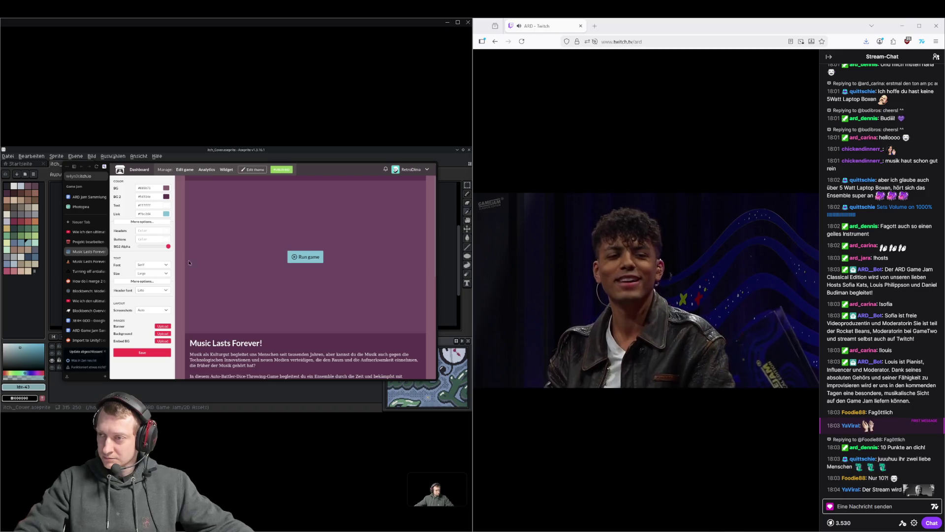
{"action": "scroll", "coordinate": [191, 267], "scroll_direction": "down", "scroll_amount": 3}
{"action": "left_click_drag", "start_coordinate": [168, 247], "coordinate": [129, 251]}
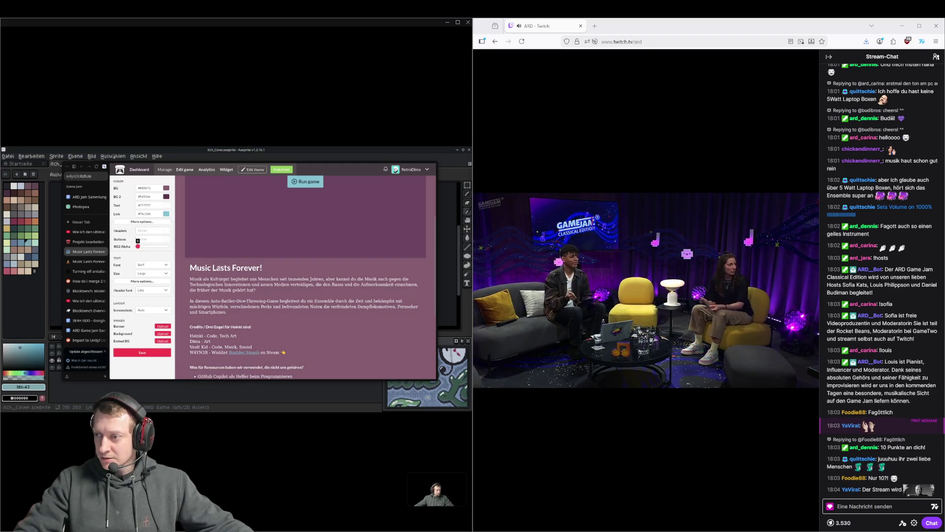
{"action": "scroll", "coordinate": [189, 219], "scroll_direction": "up", "scroll_amount": 3}
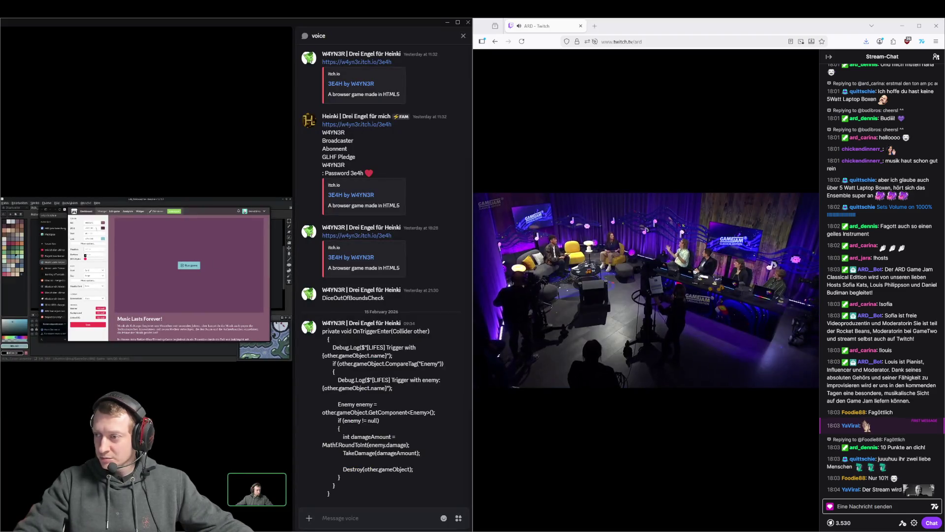
Paste a darker main background colour, then close Discord's voice-channel text chat
{"action": "left_click", "coordinate": [90, 228]}
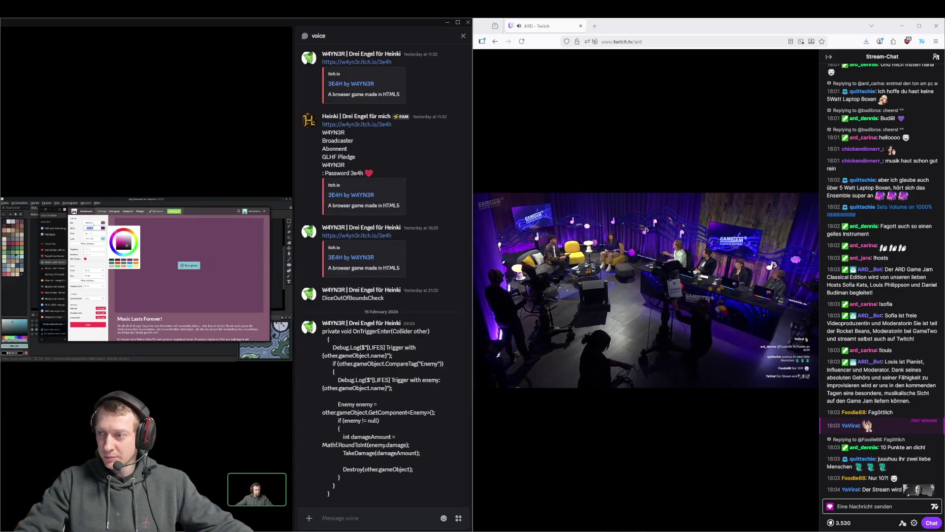
{"action": "left_click", "coordinate": [90, 222]}
{"action": "key", "text": "ctrl+v"}
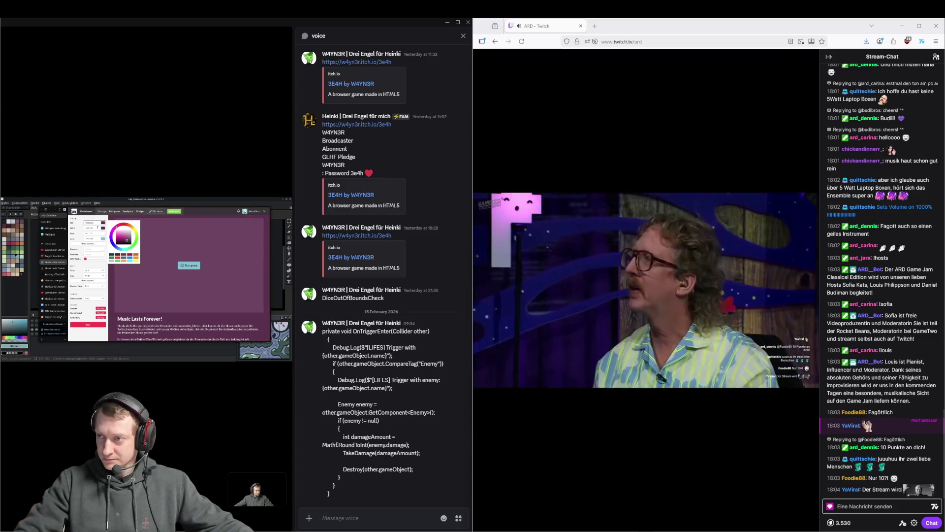
{"action": "left_click", "coordinate": [90, 228]}
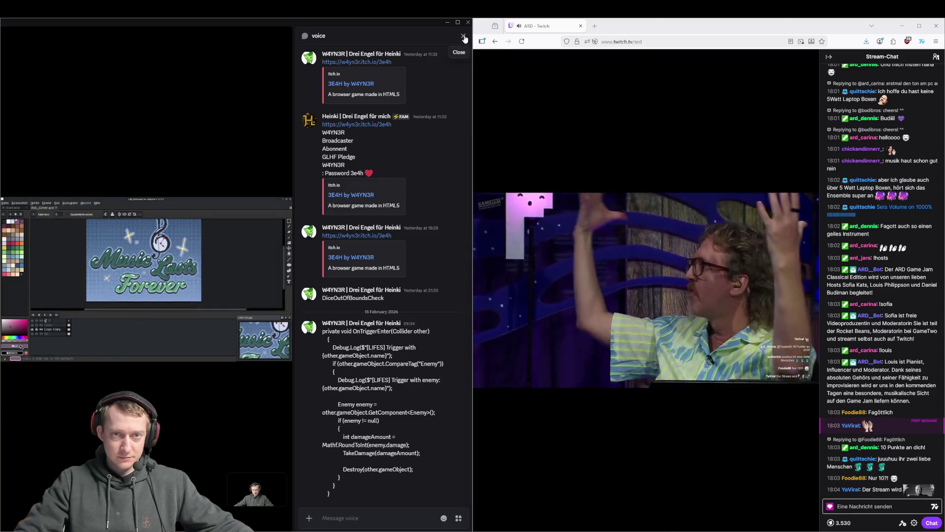
{"action": "left_click", "coordinate": [463, 35]}
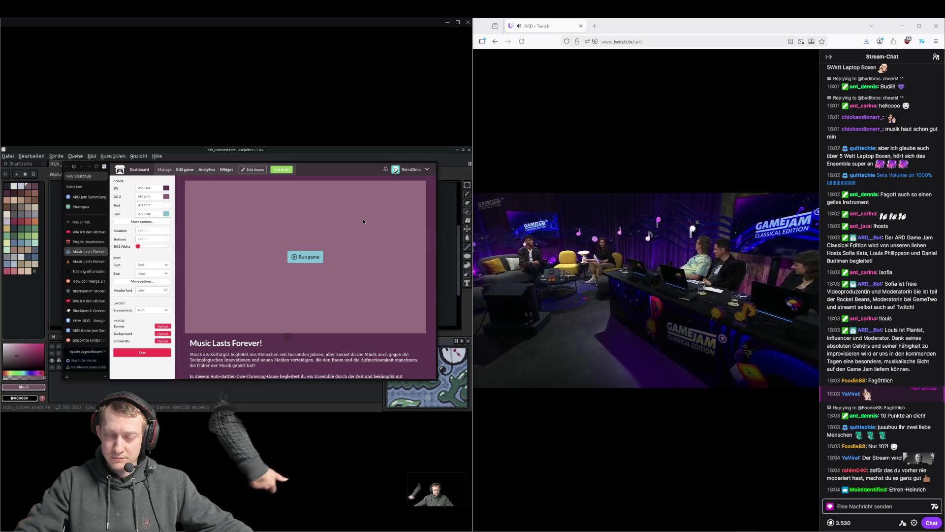
Switch to Rider and close the Discord stream window so Boss.cs fills the view
{"action": "mouse_move", "coordinate": [645, 257]}
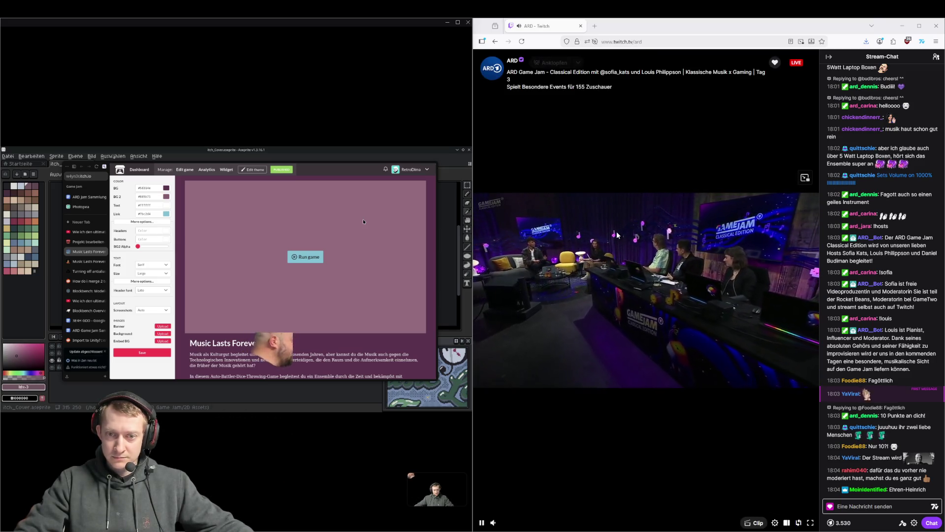
{"action": "mouse_move", "coordinate": [331, 321]}
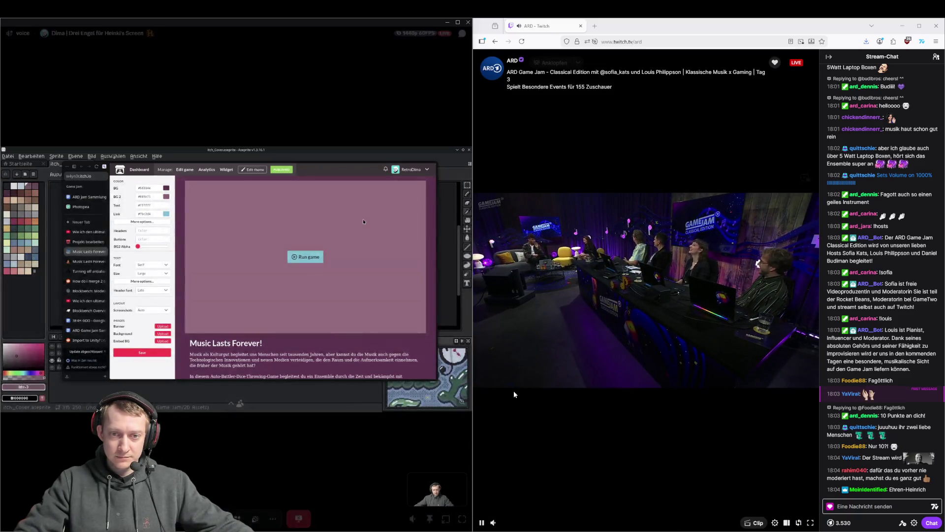
{"action": "mouse_move", "coordinate": [506, 526]}
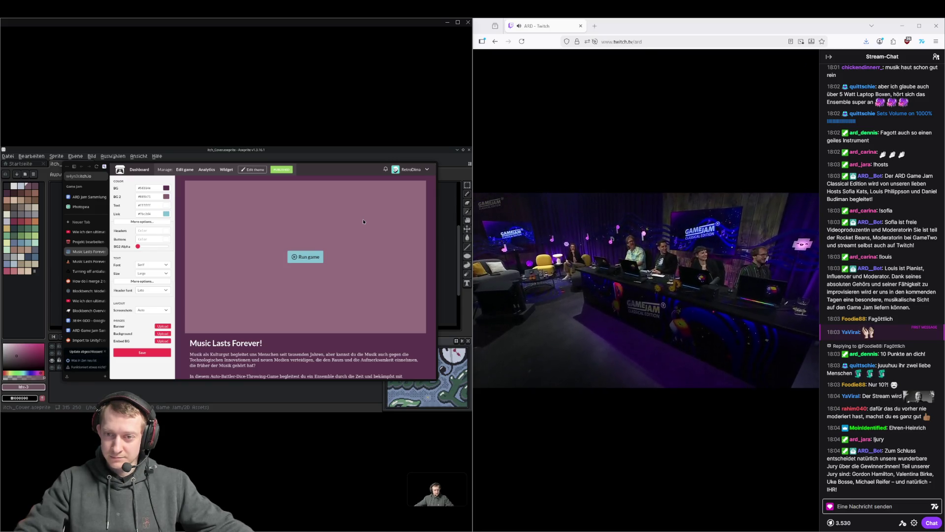
{"action": "mouse_move", "coordinate": [600, 270]}
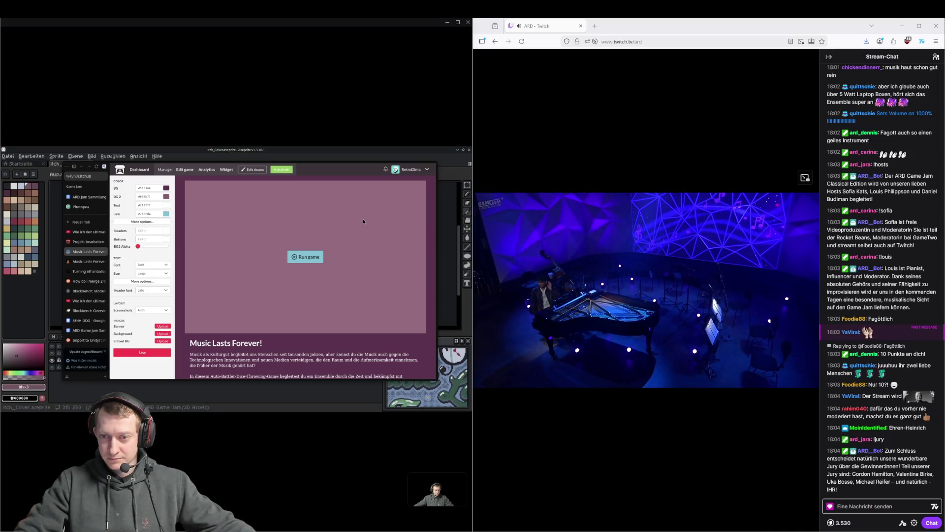
{"action": "mouse_move", "coordinate": [551, 417]}
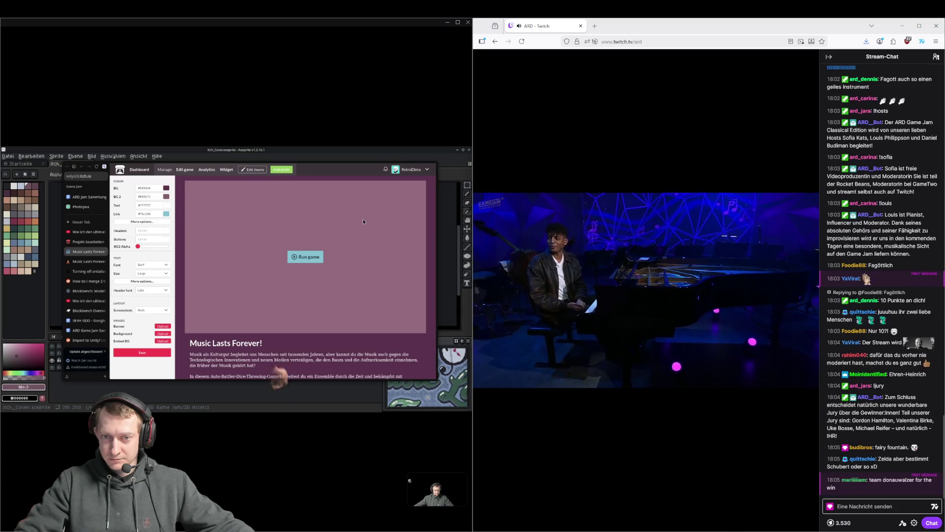
{"action": "mouse_move", "coordinate": [581, 333]}
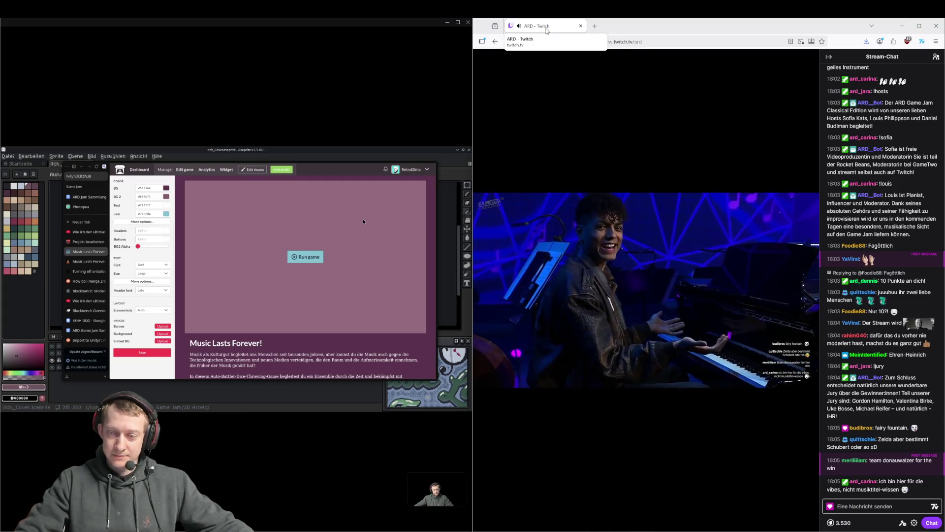
{"action": "key", "text": "alt+Tab"}
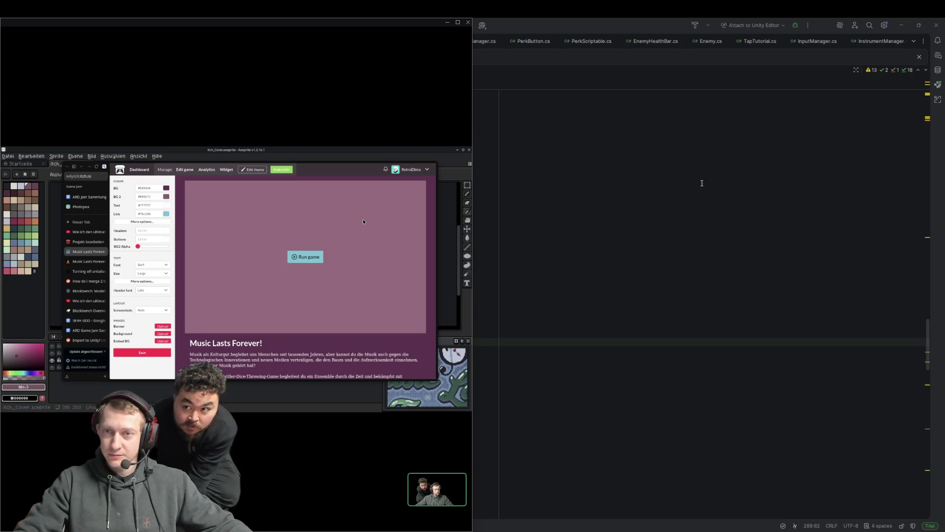
{"action": "mouse_move", "coordinate": [423, 278]}
{"action": "left_click", "coordinate": [468, 22]}
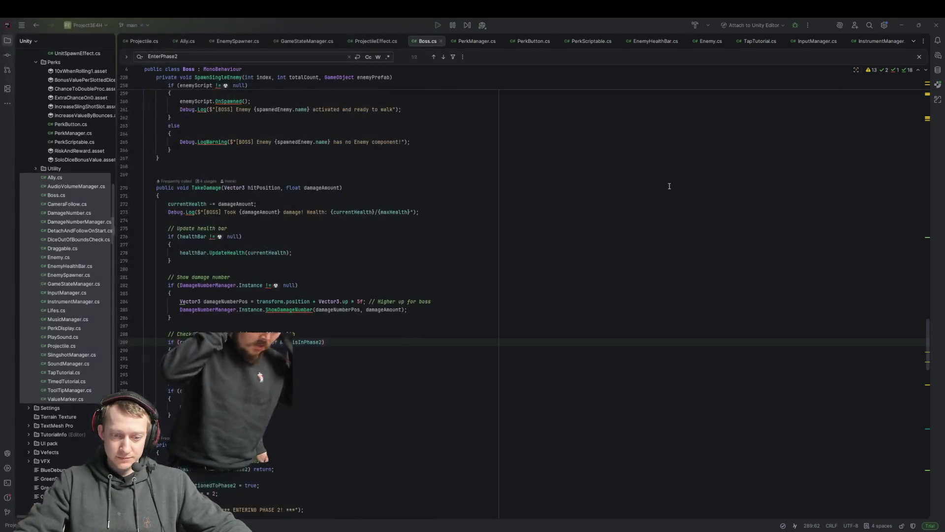